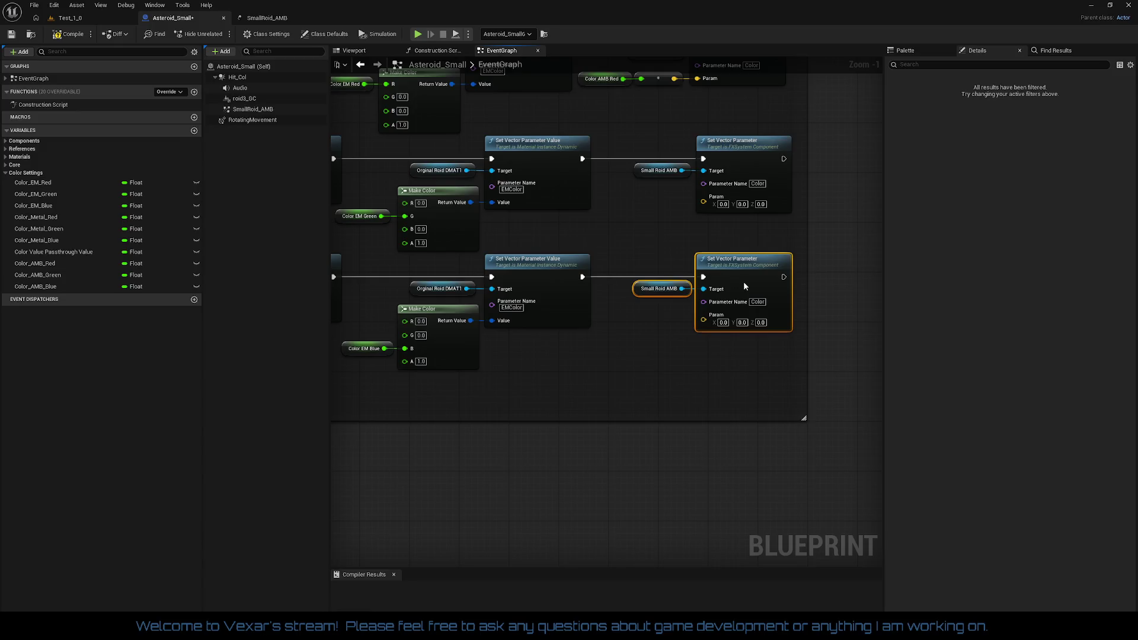
- Add Get nodes for Color_AMB_Green and Color_AMB_Blue to the EventGraph
mouse_move(743, 281)
mouse_down()
mouse_move(708, 328)
mouse_move(609, 363)
mouse_move(517, 356)
mouse_up()
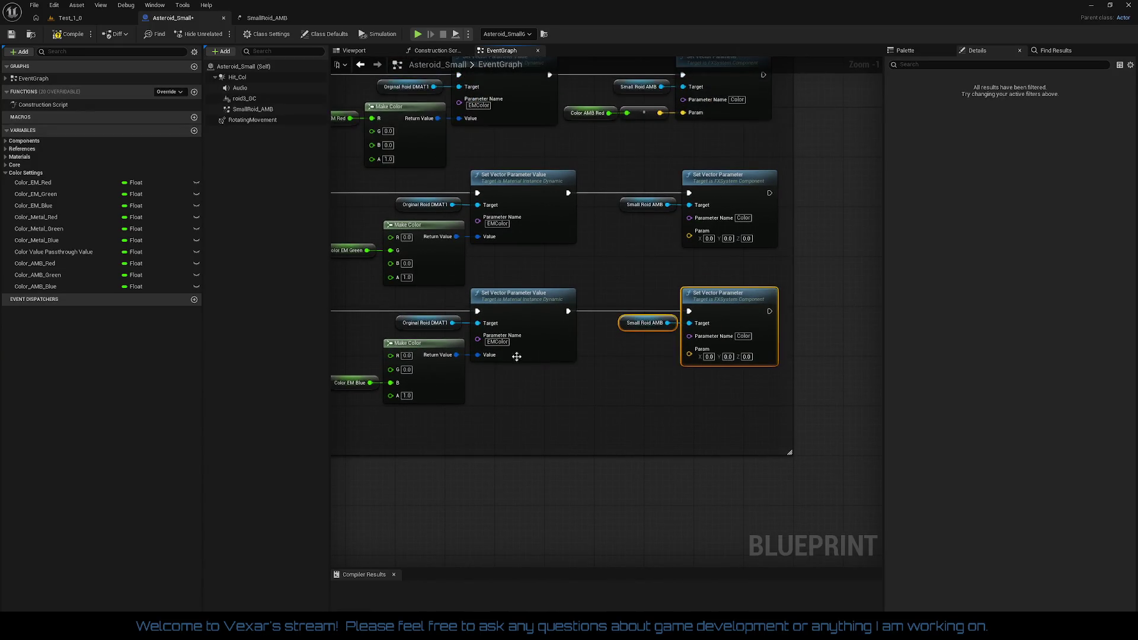
mouse_move(35, 275)
mouse_down()
mouse_move(589, 257)
mouse_move(594, 244)
mouse_up()
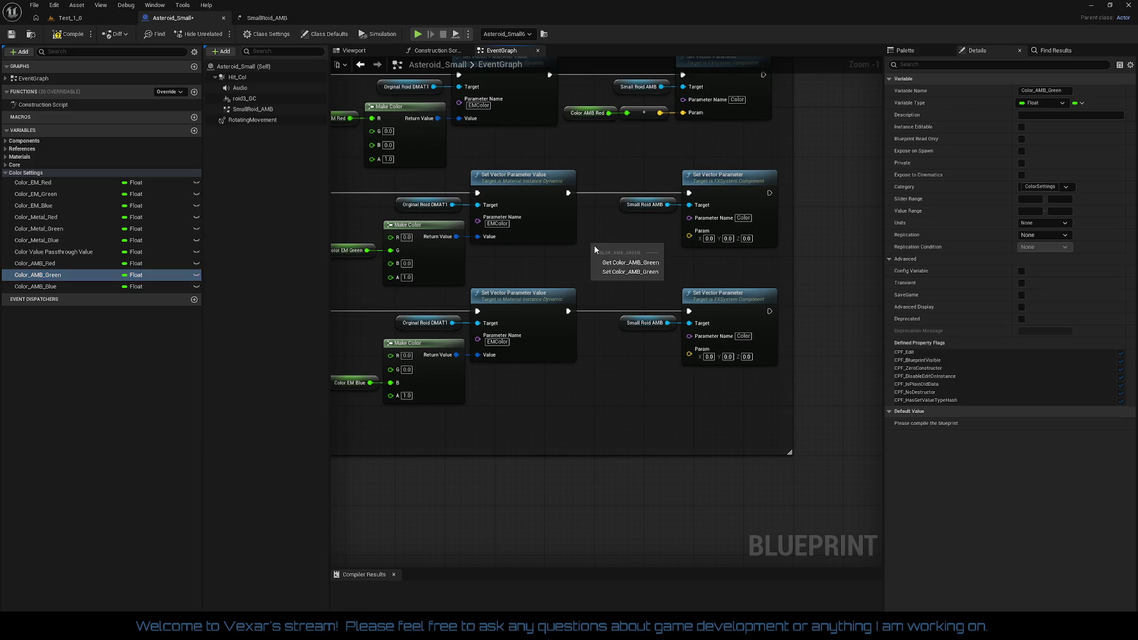
click(630, 262)
mouse_move(35, 286)
mouse_down()
mouse_move(574, 400)
mouse_move(605, 368)
mouse_move(660, 370)
mouse_move(689, 350)
mouse_up()
click(615, 380)
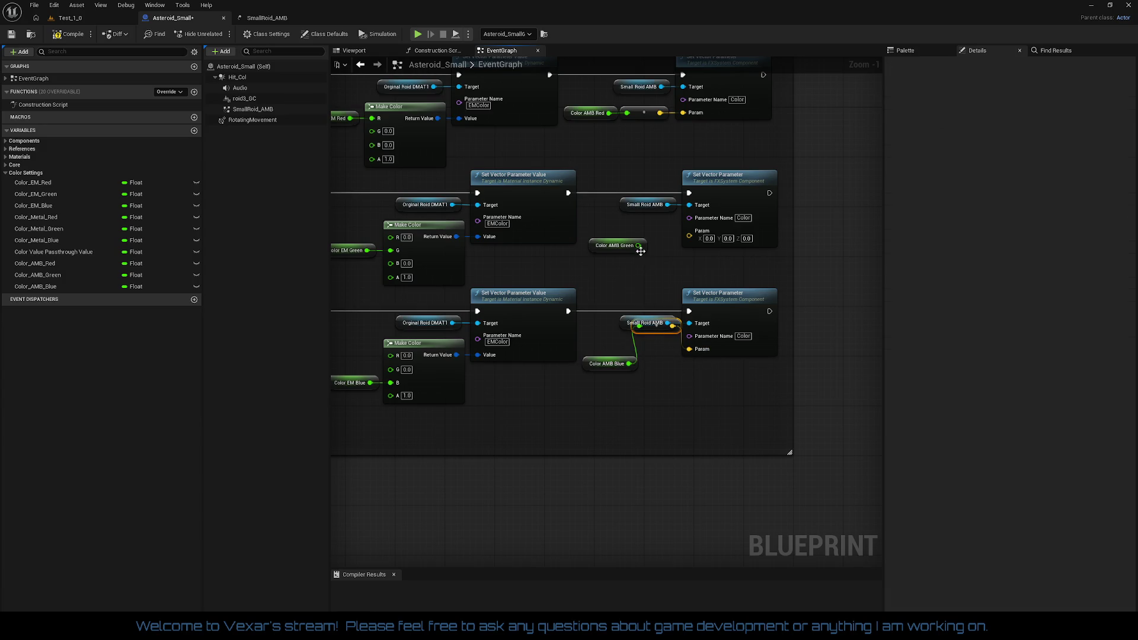
- Wire Color AMB Green into the middle Set Vector Parameter's Param pin and Color AMB Blue into the bottom one
drag(637, 246, 689, 232)
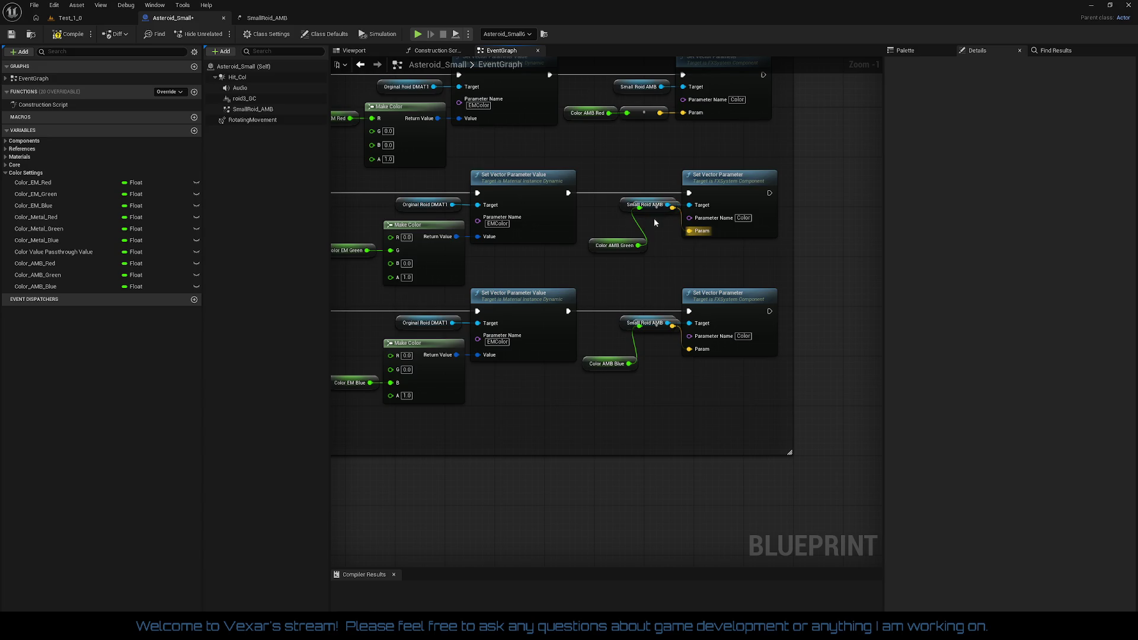
drag(610, 245, 597, 232)
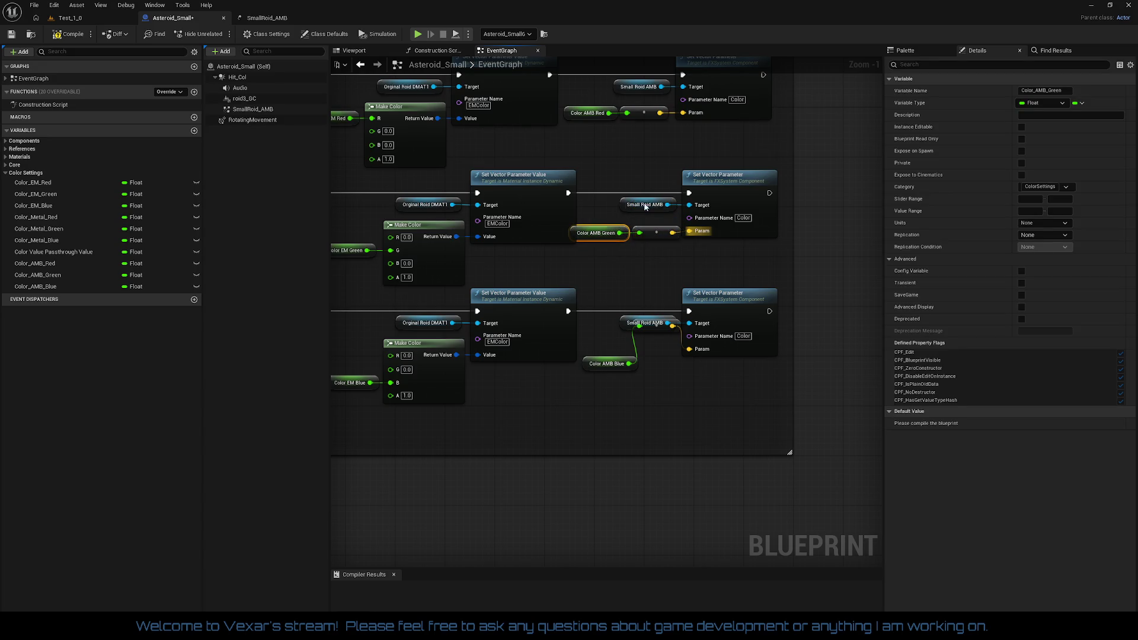
drag(575, 164, 759, 258)
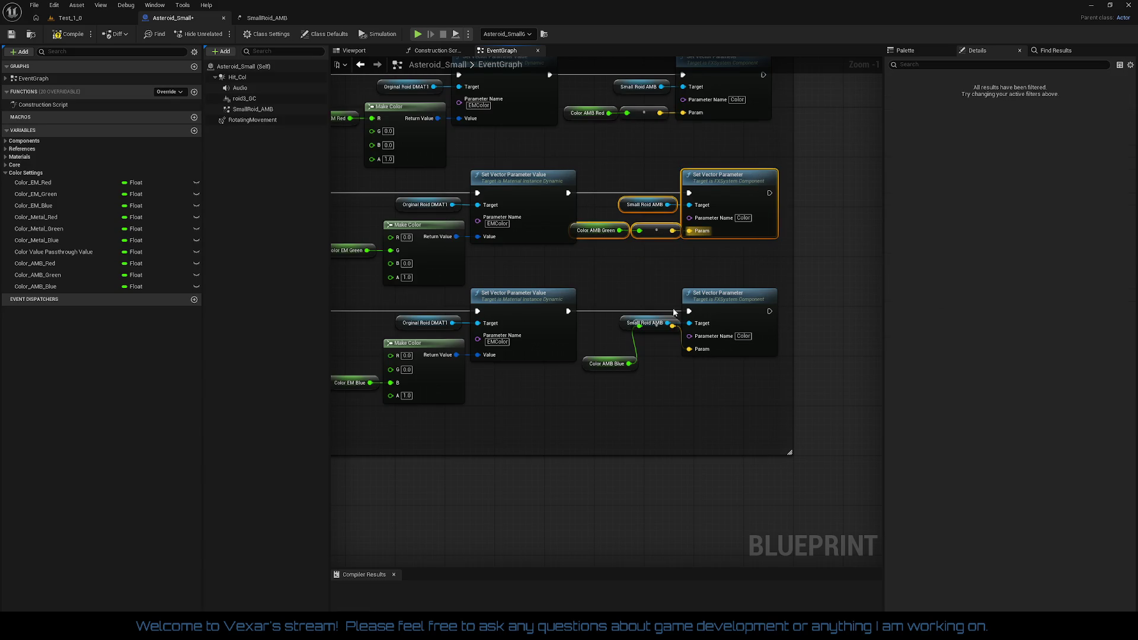
drag(644, 331, 689, 349)
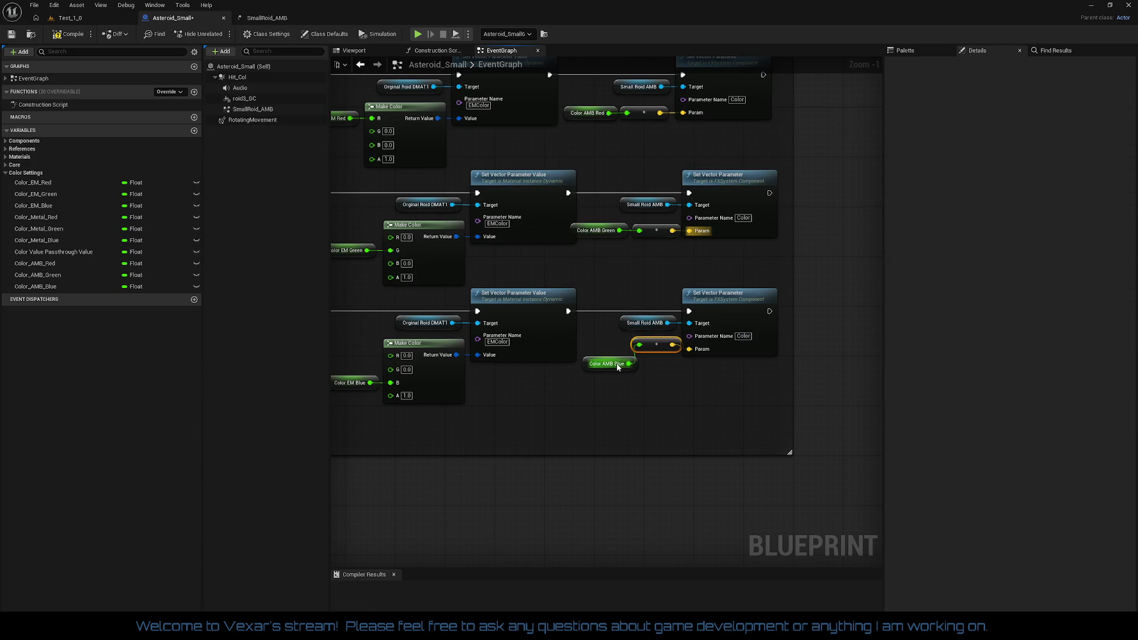
drag(618, 367, 606, 352)
drag(601, 278, 749, 389)
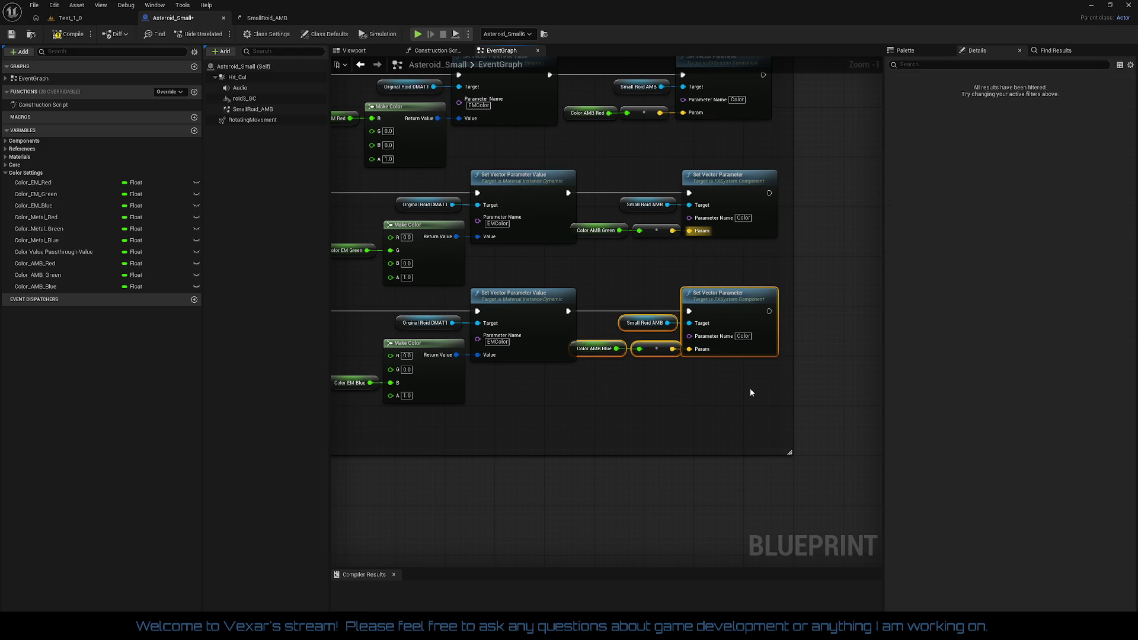
click(751, 362)
drag(731, 304, 737, 304)
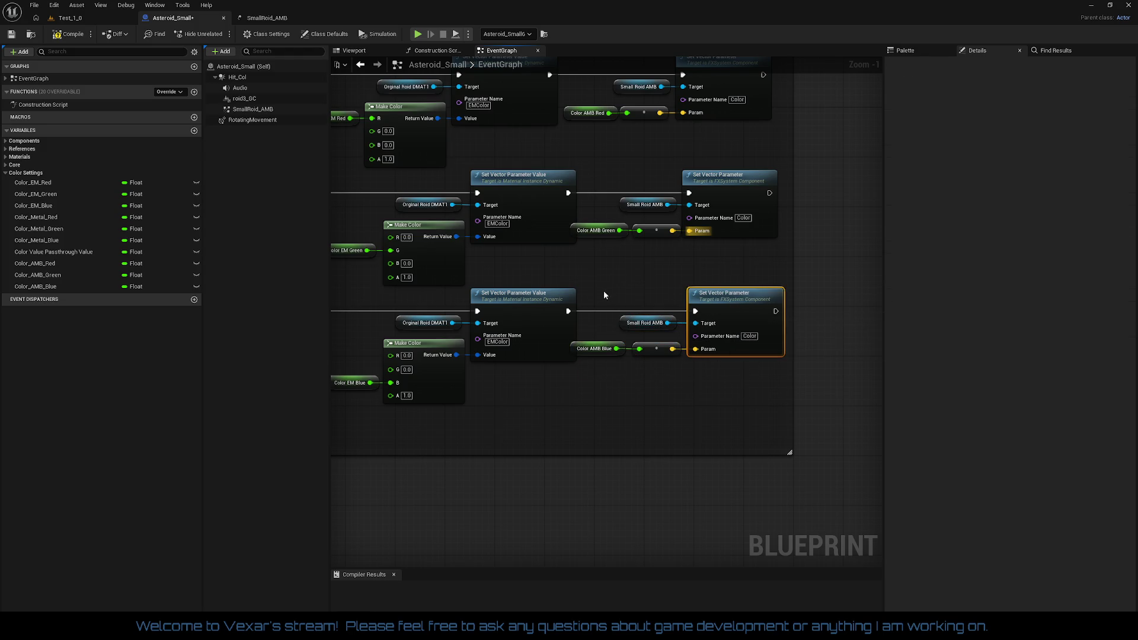
- Shift the bottom, middle and top Set Vector Parameter groups so the rows line up
mouse_move(603, 295)
mouse_down()
mouse_move(743, 377)
mouse_move(680, 432)
mouse_up()
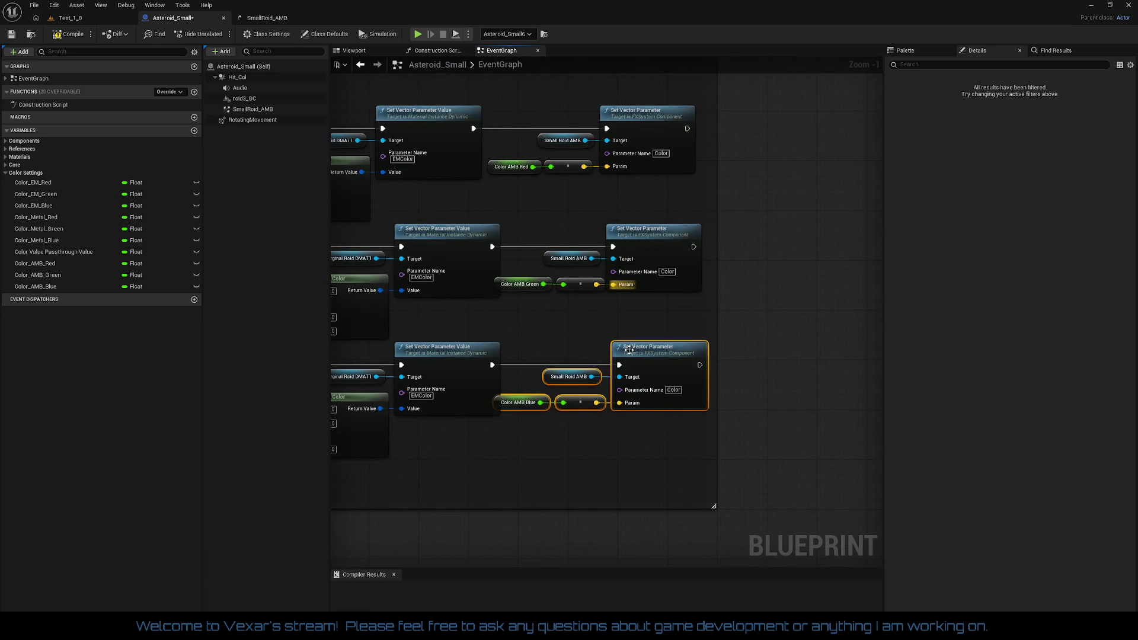
drag(660, 359, 683, 361)
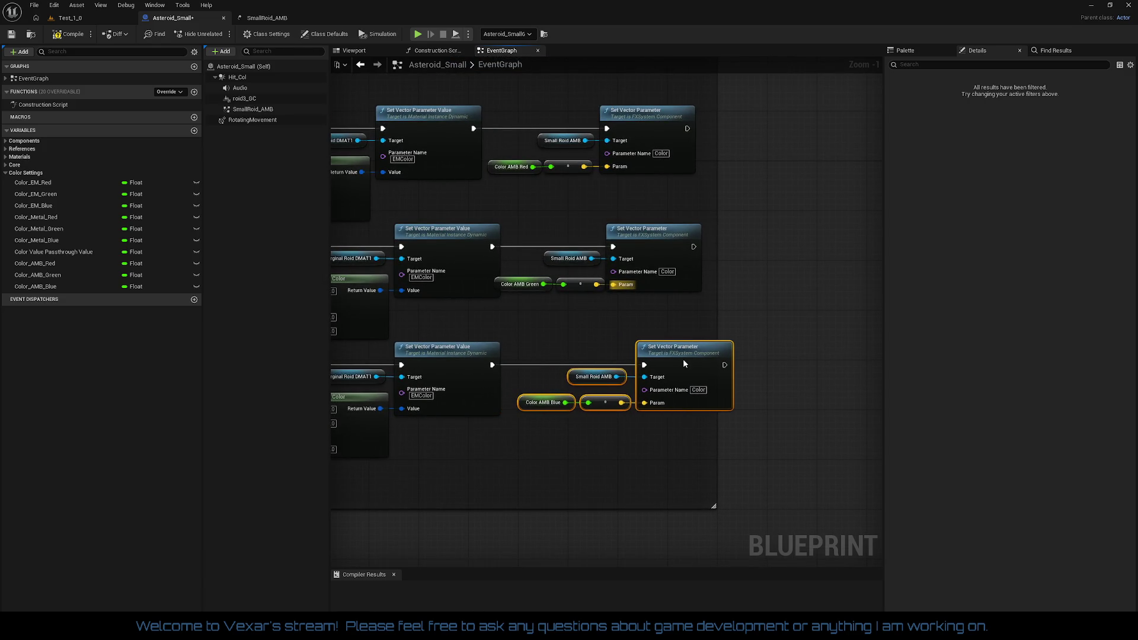
drag(531, 222, 706, 327)
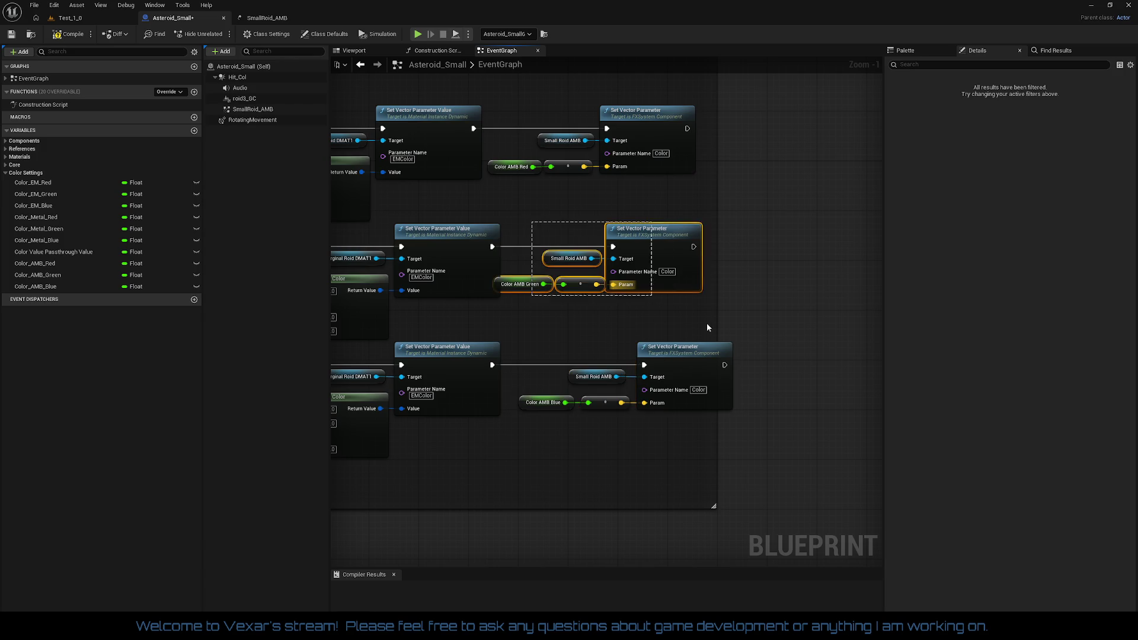
mouse_move(658, 260)
mouse_down()
mouse_move(673, 240)
mouse_move(703, 273)
mouse_up()
drag(550, 150, 700, 267)
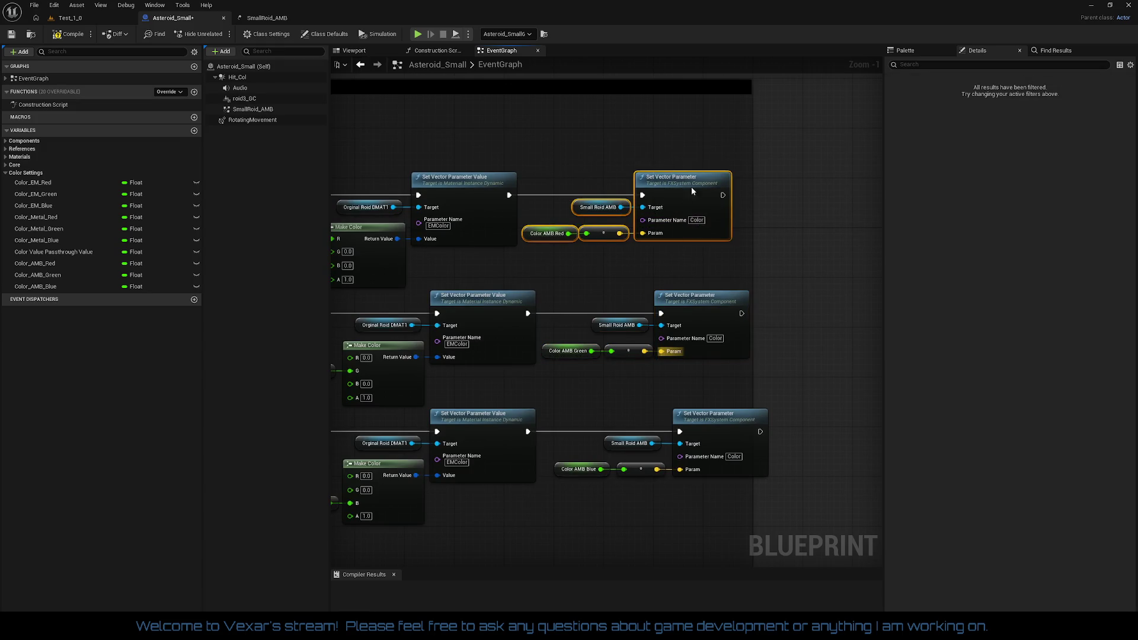
drag(691, 186, 710, 183)
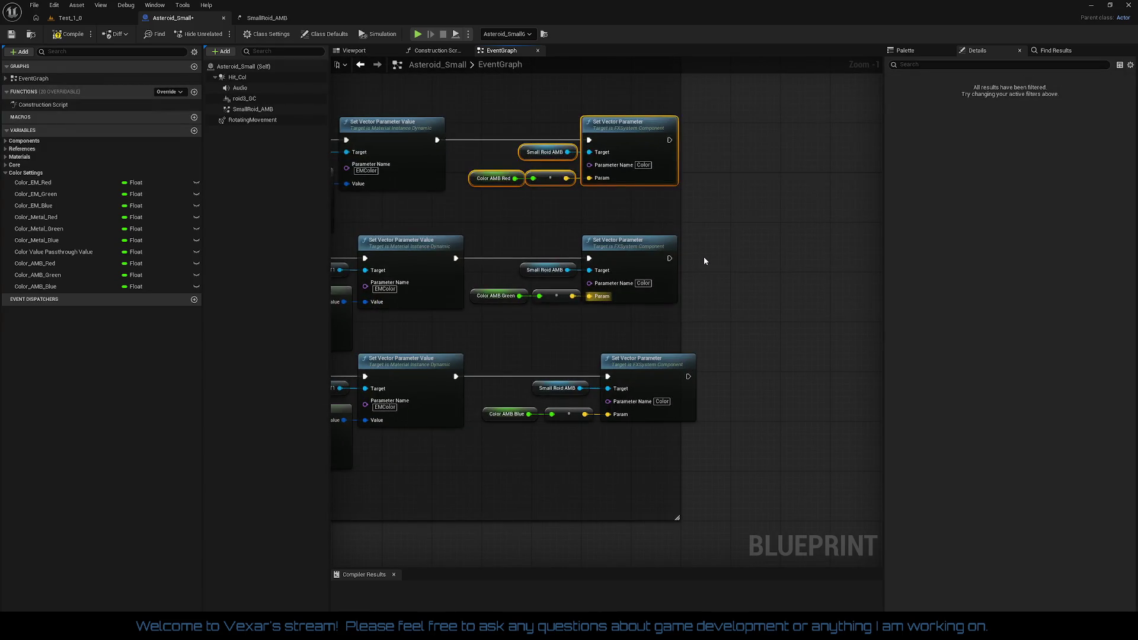
mouse_move(702, 262)
mouse_down()
mouse_move(646, 329)
mouse_move(635, 312)
mouse_move(644, 352)
mouse_up()
drag(593, 240, 734, 322)
drag(733, 272, 747, 274)
- Move Color AMB Green's nodes left and the top row right to tidy the layout
click(664, 344)
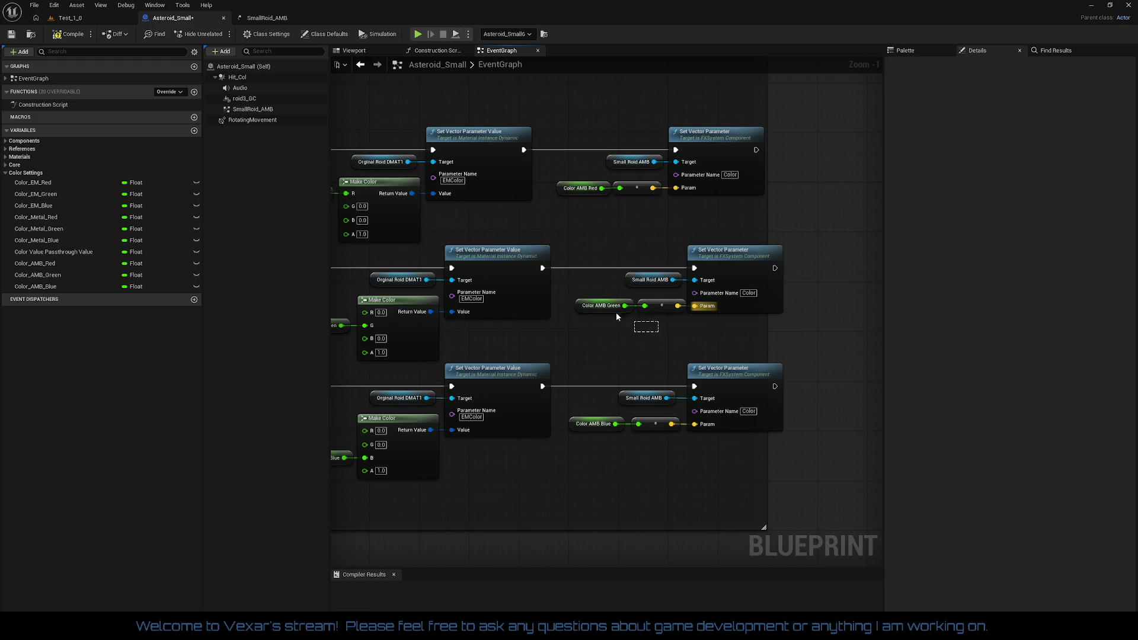
drag(651, 335, 597, 313)
drag(557, 230, 747, 339)
drag(645, 215, 640, 231)
drag(574, 141, 728, 237)
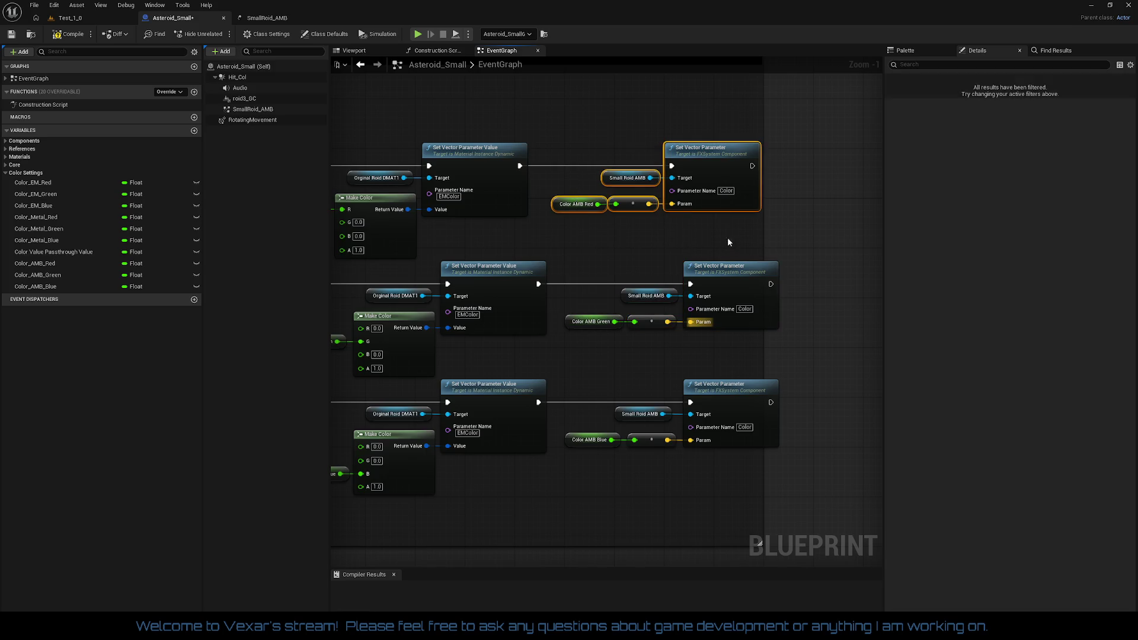
drag(718, 166, 737, 166)
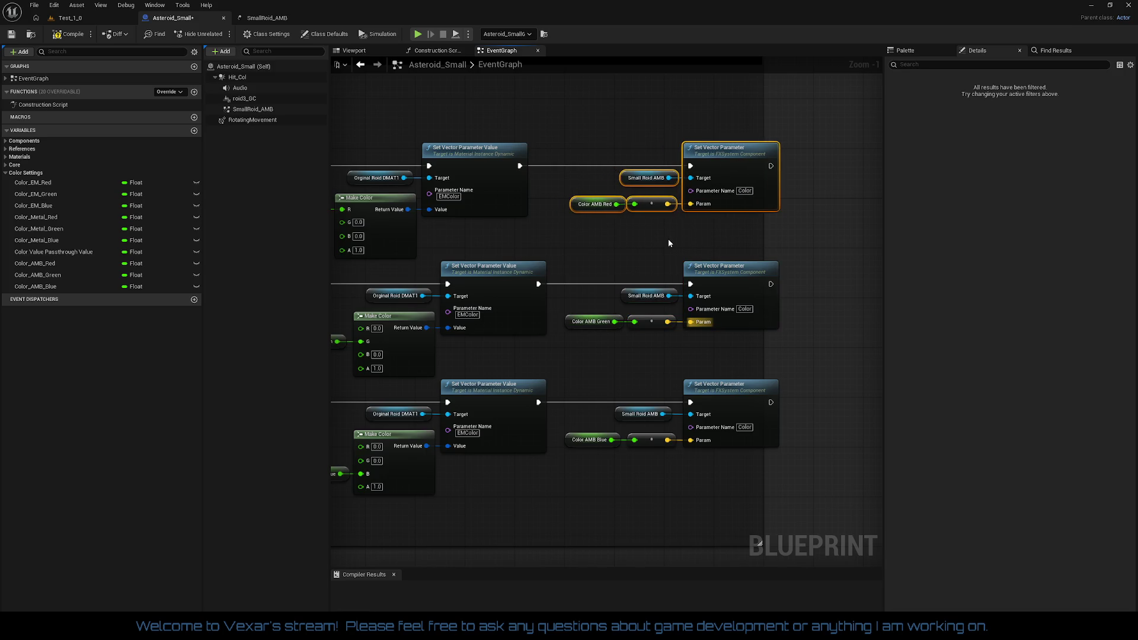
mouse_move(667, 240)
mouse_down()
mouse_move(607, 201)
mouse_move(643, 205)
mouse_up()
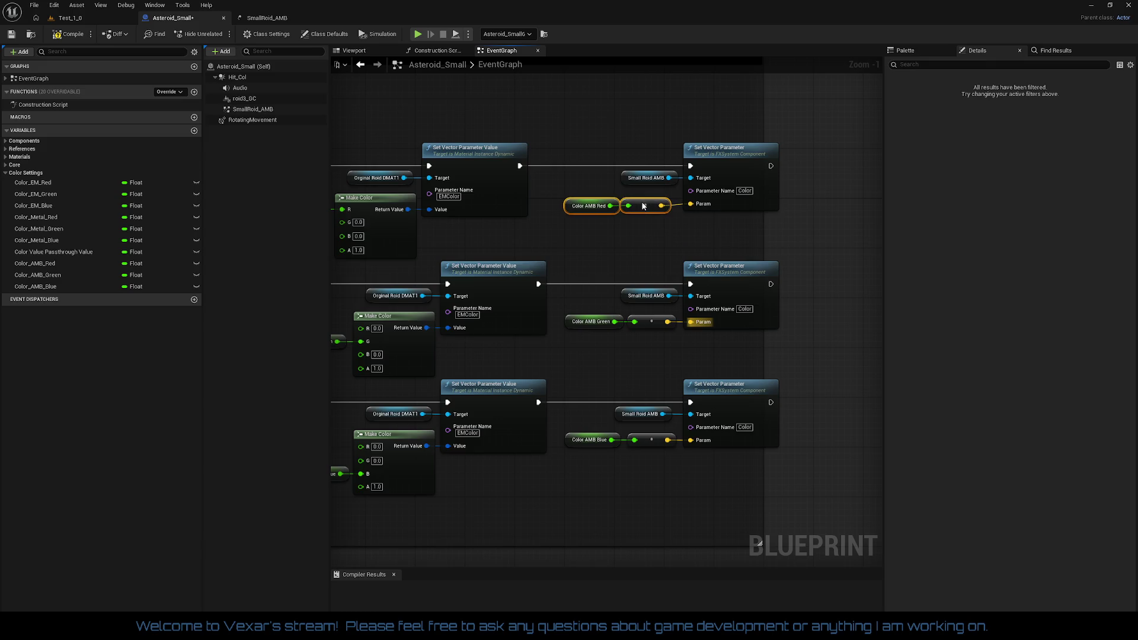
drag(591, 142, 762, 227)
click(725, 249)
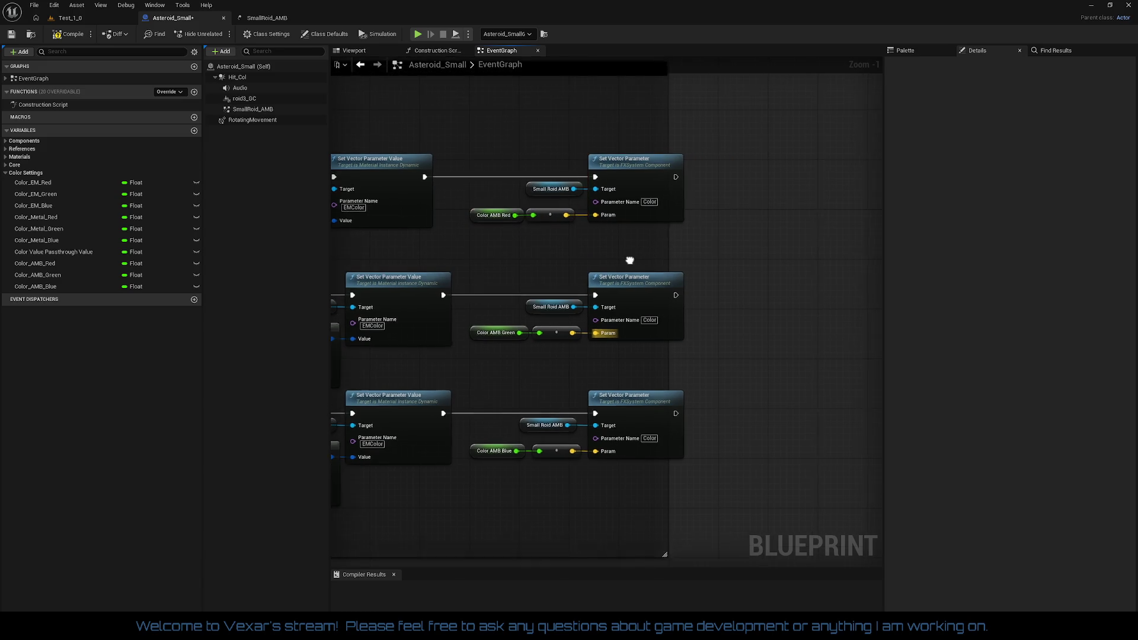
- Widen the graph panel, recentre the three rows, and compile Asteroid_Small
drag(671, 255, 765, 260)
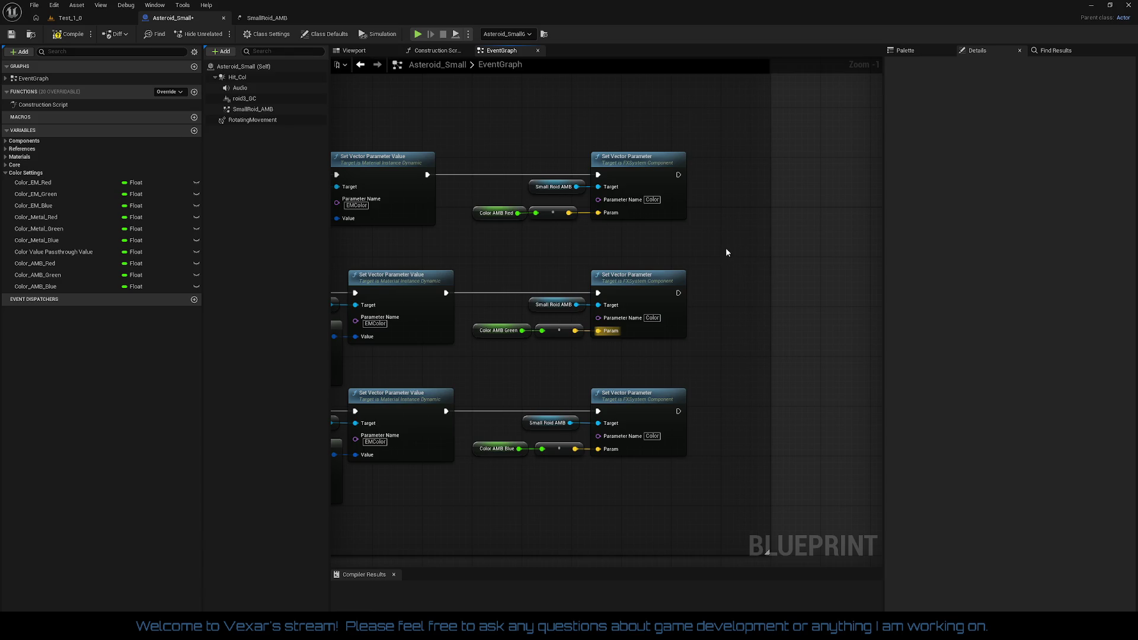
scroll(727, 251, down, 2)
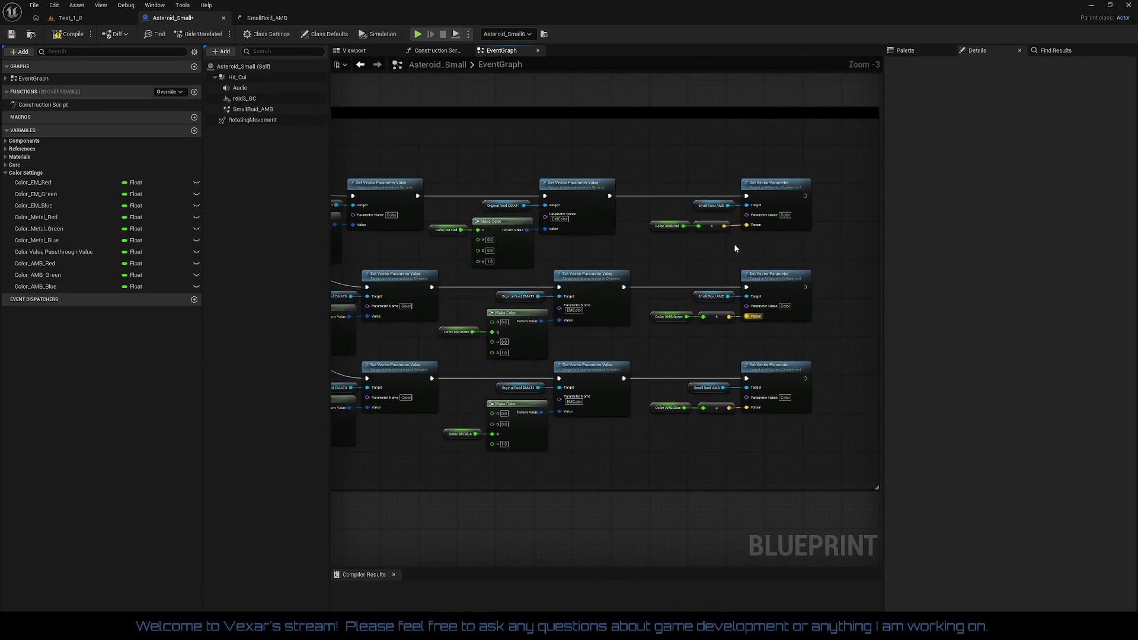
scroll(735, 248, up, 2)
mouse_move(480, 120)
mouse_down()
mouse_move(597, 208)
mouse_move(773, 463)
mouse_move(787, 420)
mouse_up()
click(773, 463)
drag(758, 298, 763, 347)
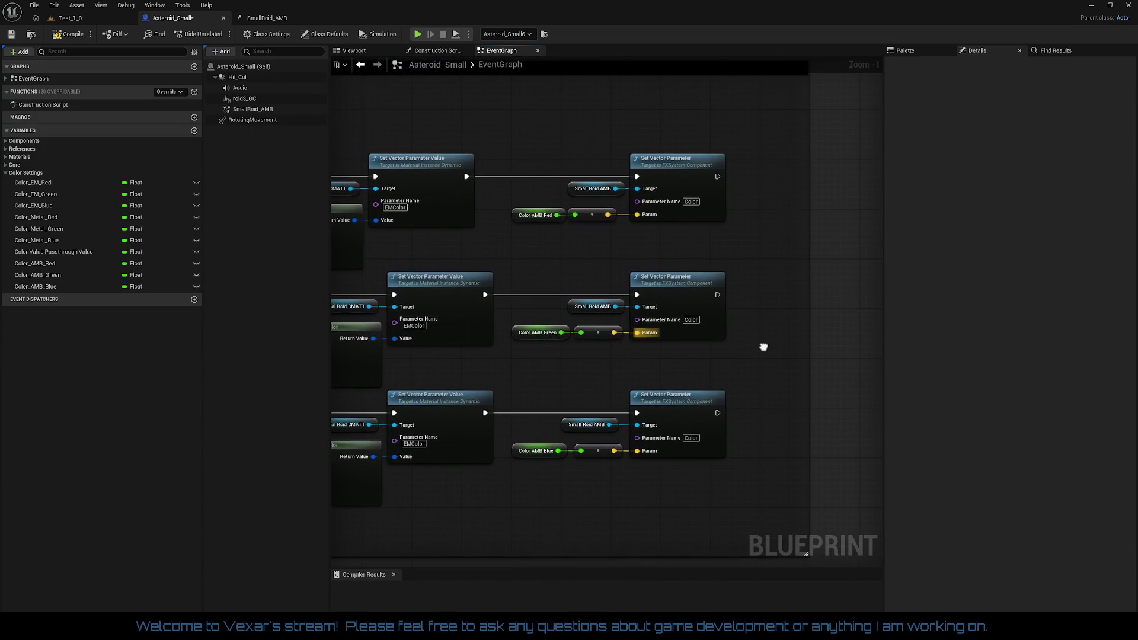
click(74, 37)
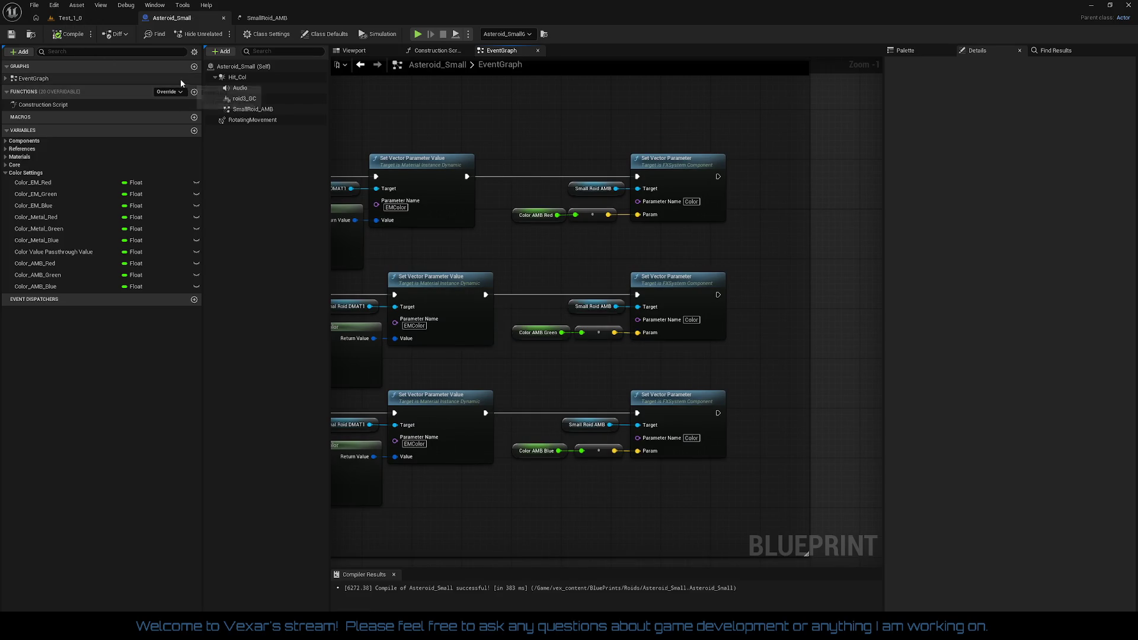
click(80, 20)
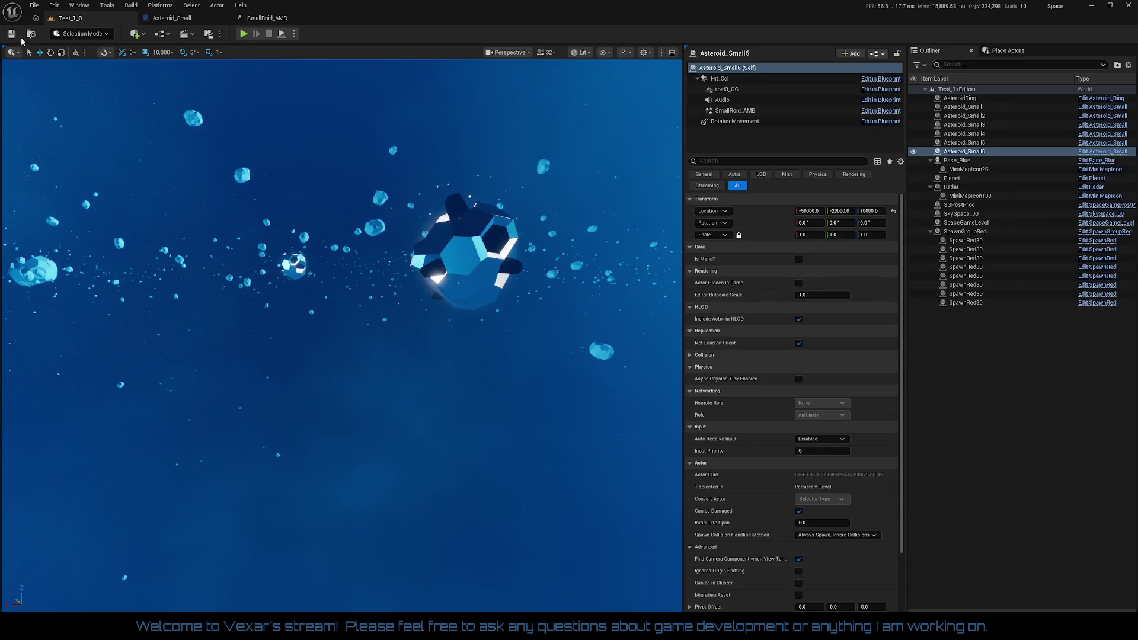
- Run Play In Editor on Test_1_0 to watch the coloured asteroids, then stop with Escape
click(244, 36)
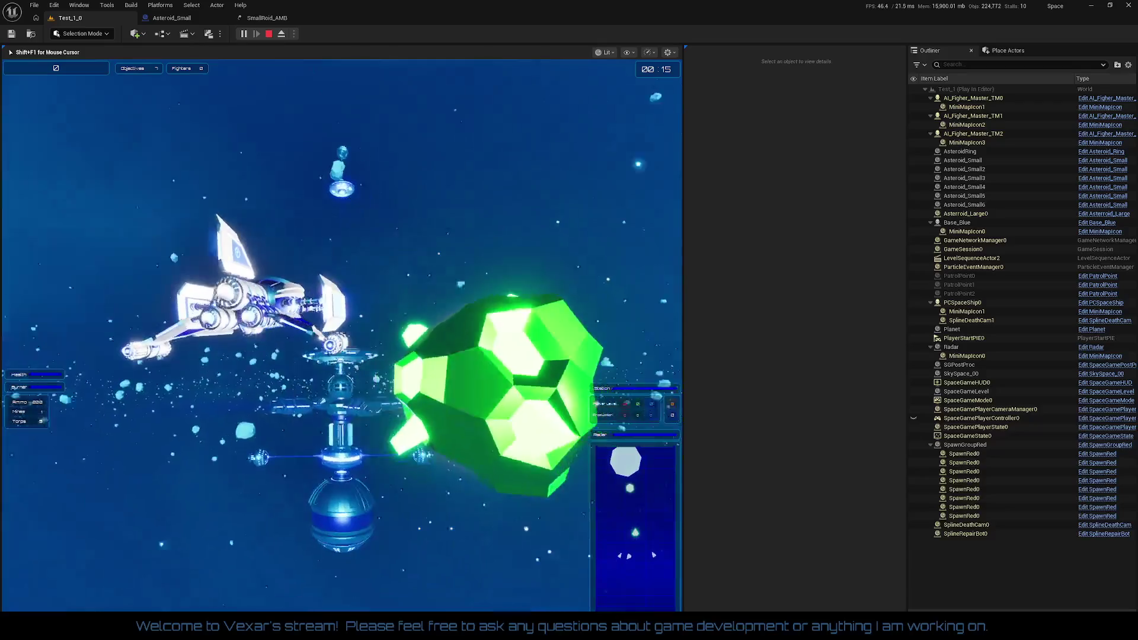
key(Escape)
- In SmallRoid_AMB, make the Light emitter's Color Over Life read the particle parameter 'Color'
click(273, 17)
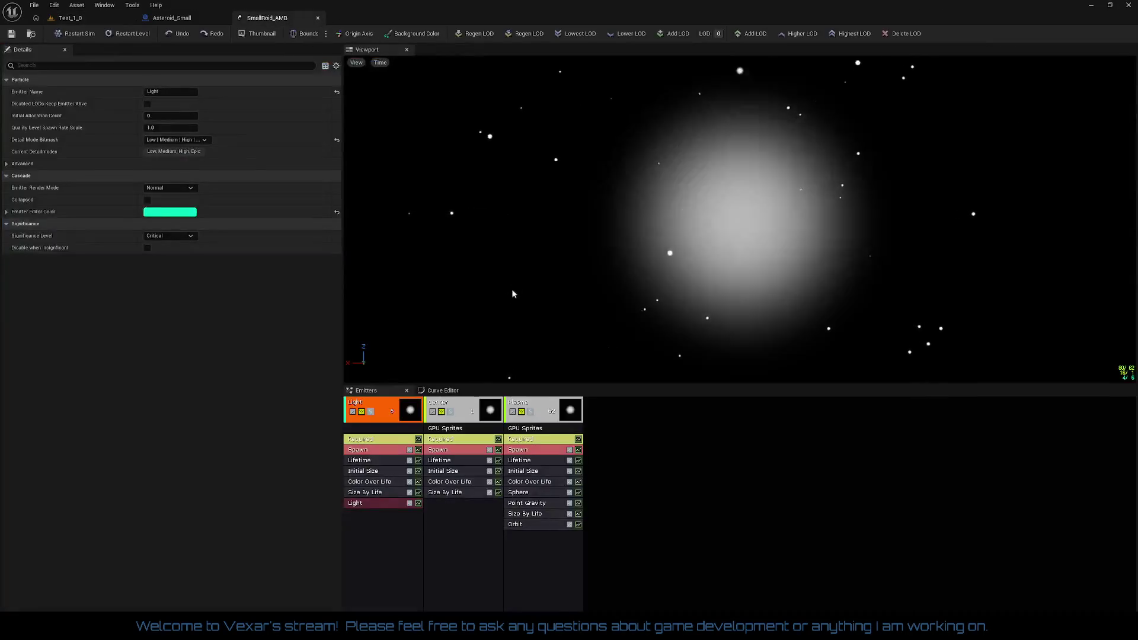
click(369, 481)
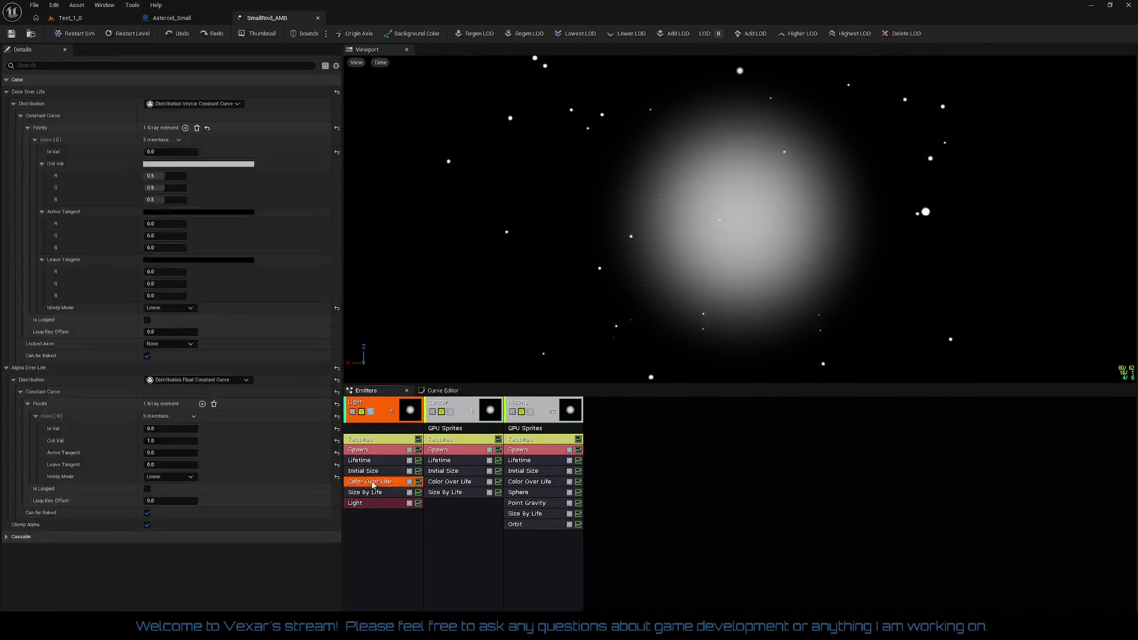
click(208, 103)
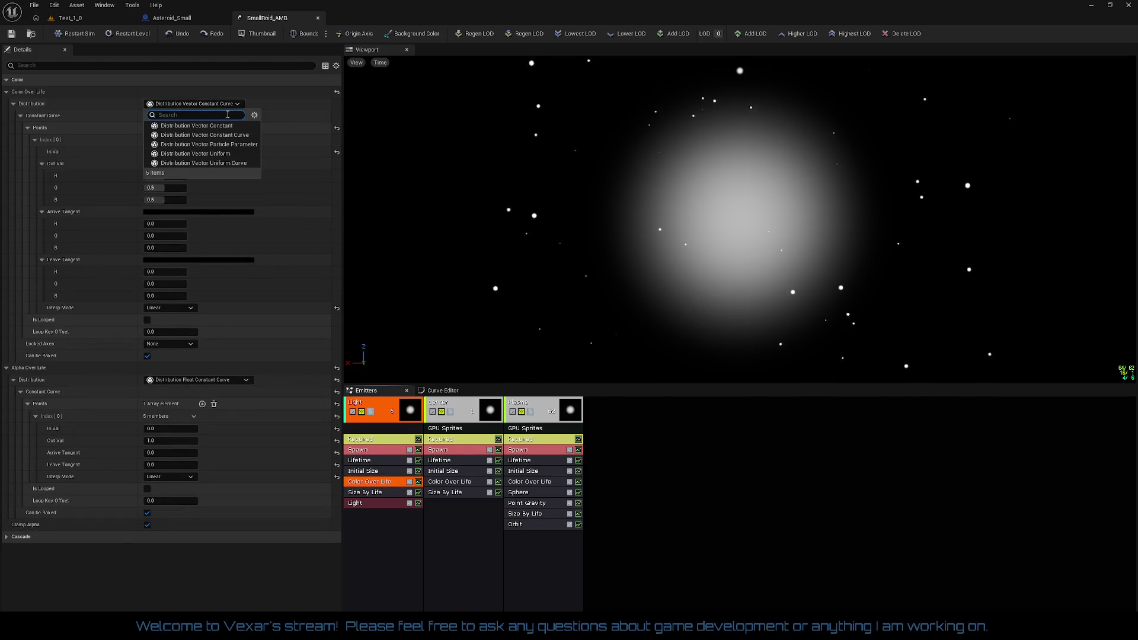
click(230, 145)
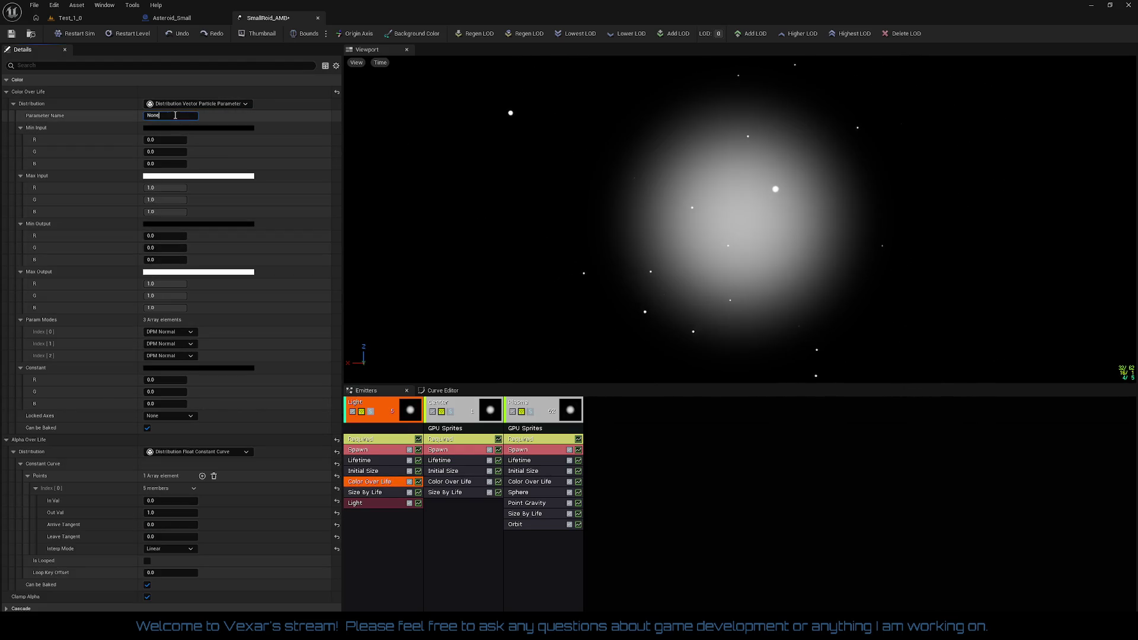
click(175, 116)
text(Color)
key(Return)
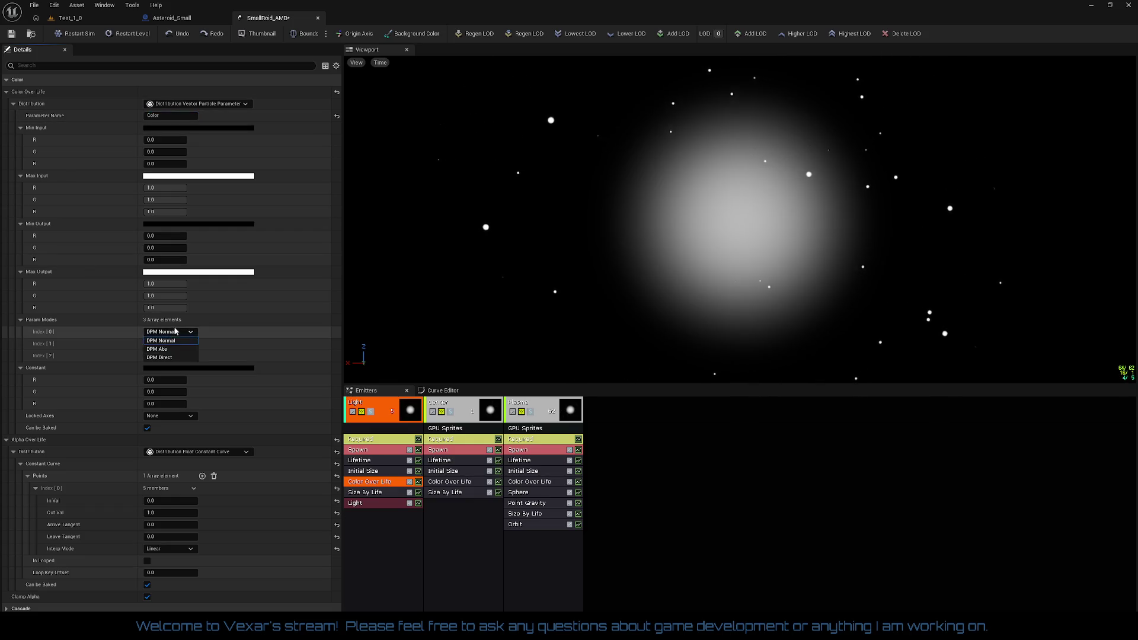
- Set Param Modes 0, 1 and 2 to DPM Direct and save SmallRoid_AMB
click(159, 357)
click(180, 344)
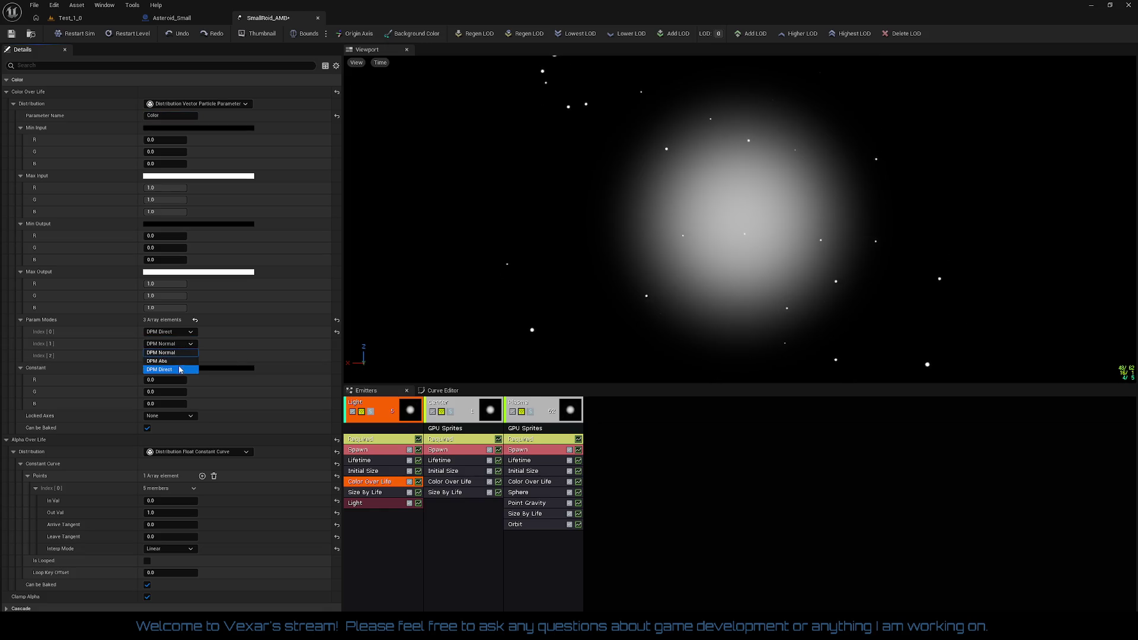
click(180, 369)
click(175, 355)
click(178, 381)
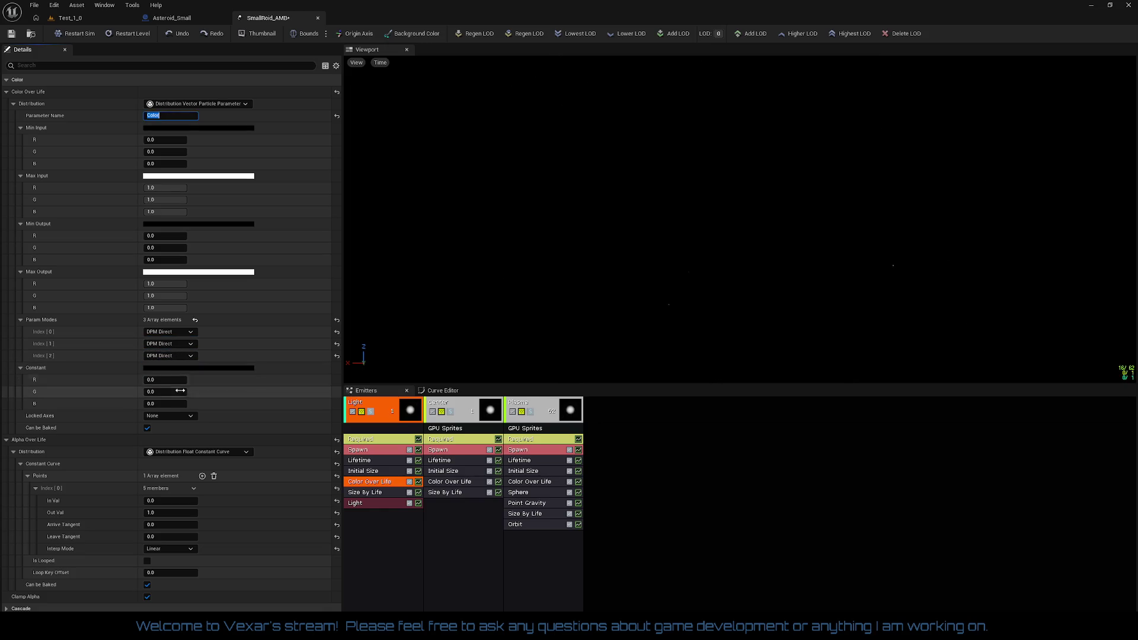
key(ctrl+s)
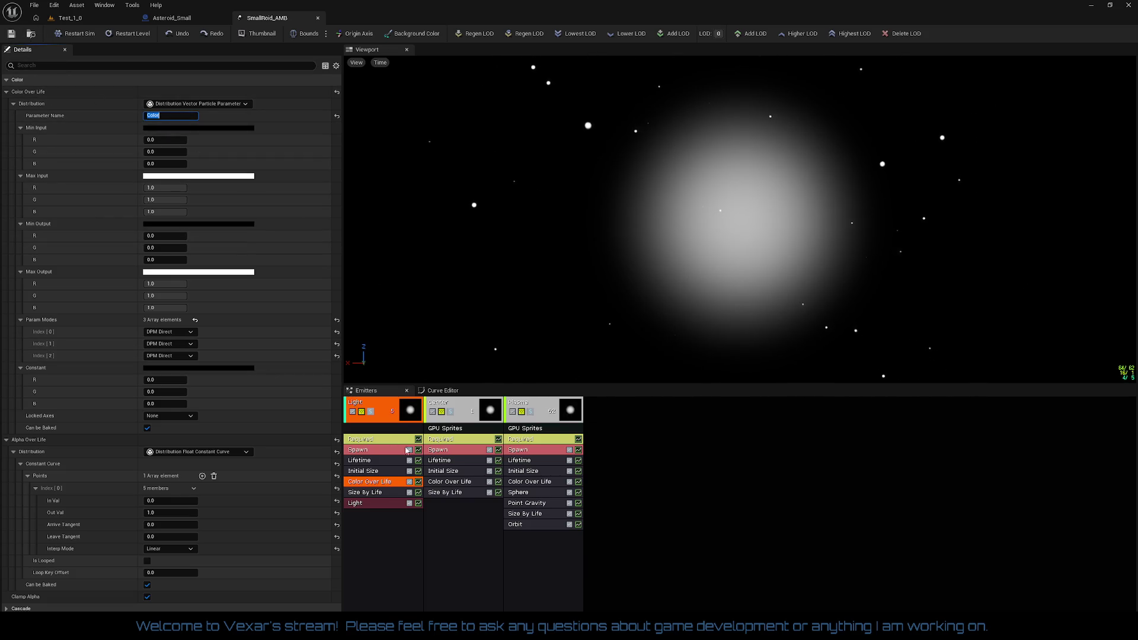
click(449, 481)
- Switch the middle emitter's colour distribution to a particle parameter named 'Color'
click(211, 105)
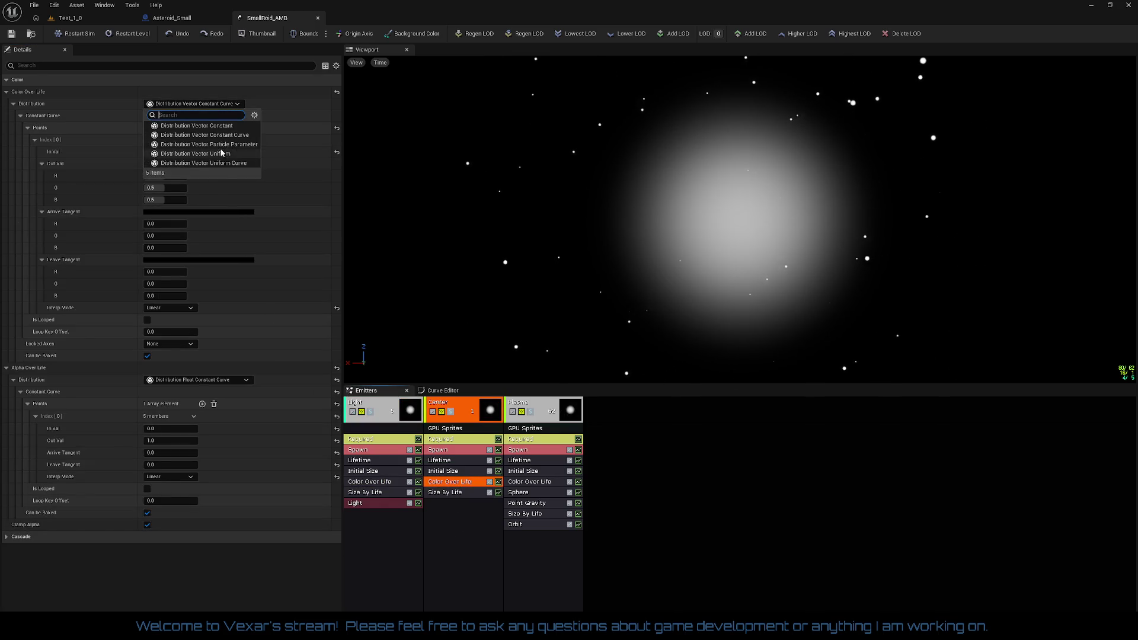
click(229, 144)
click(170, 115)
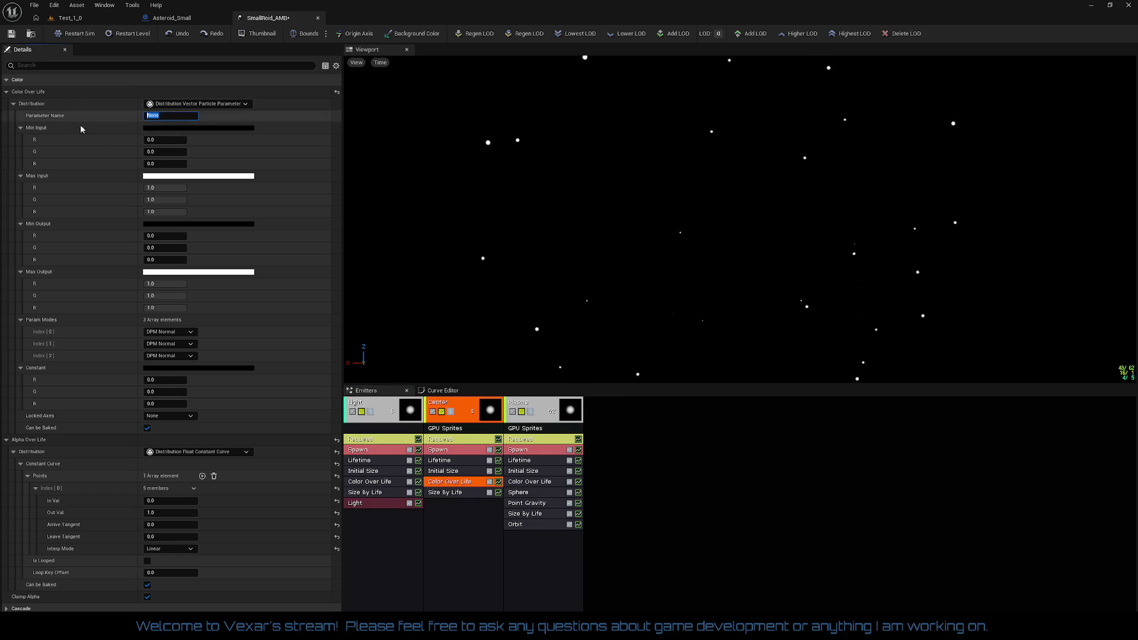
text(Color)
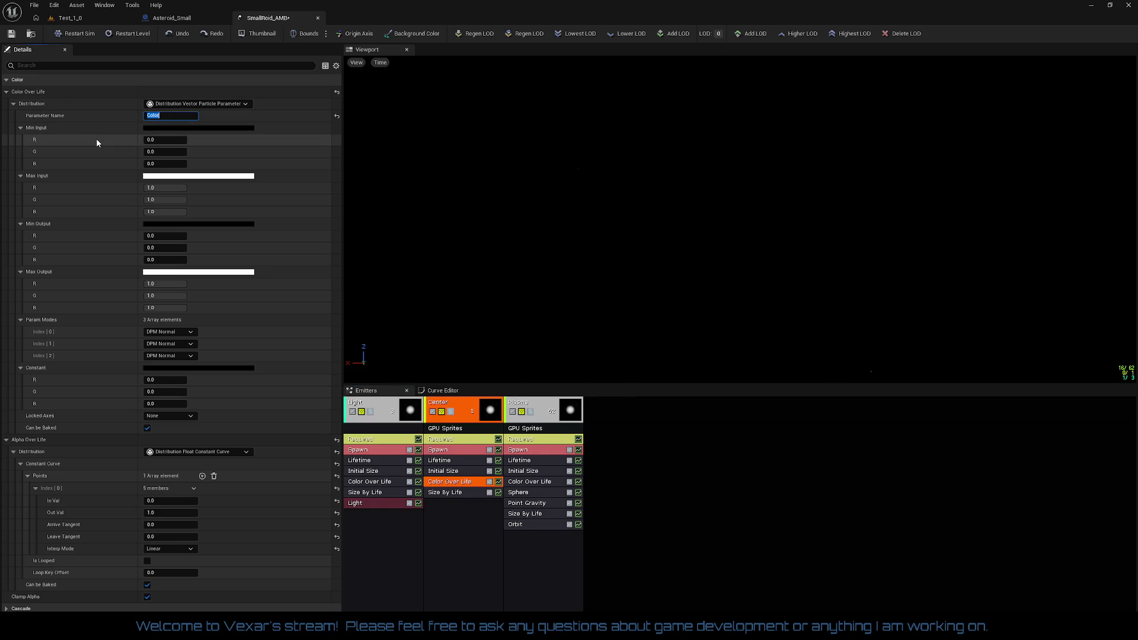
key(Return)
- Set all three of the middle emitter's Param Modes to DPM Direct
click(169, 332)
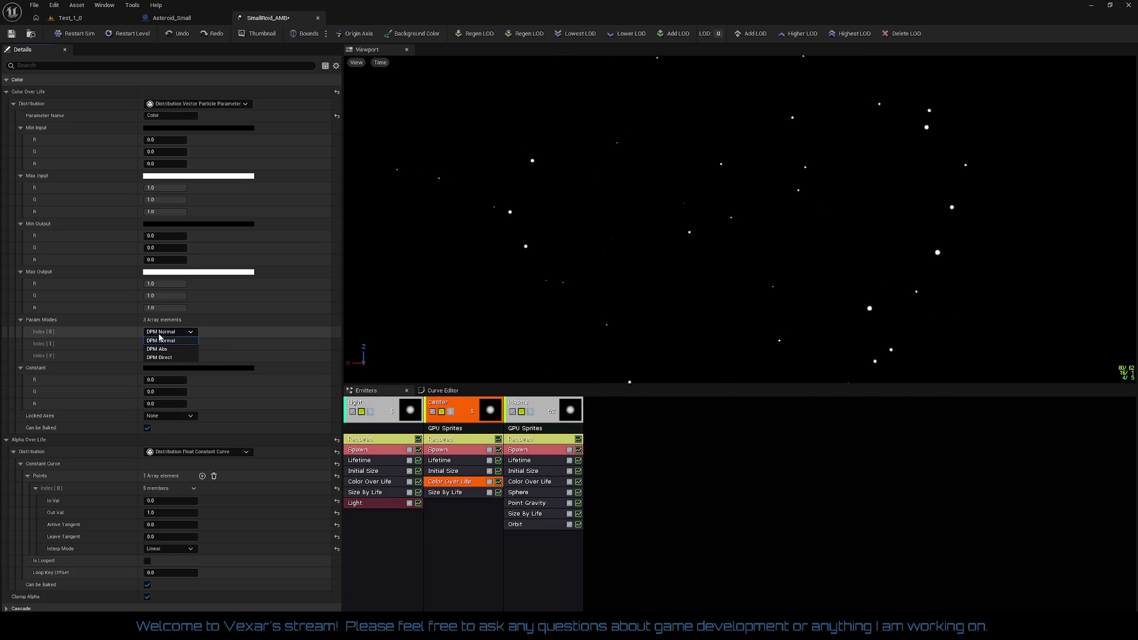
click(178, 350)
click(175, 345)
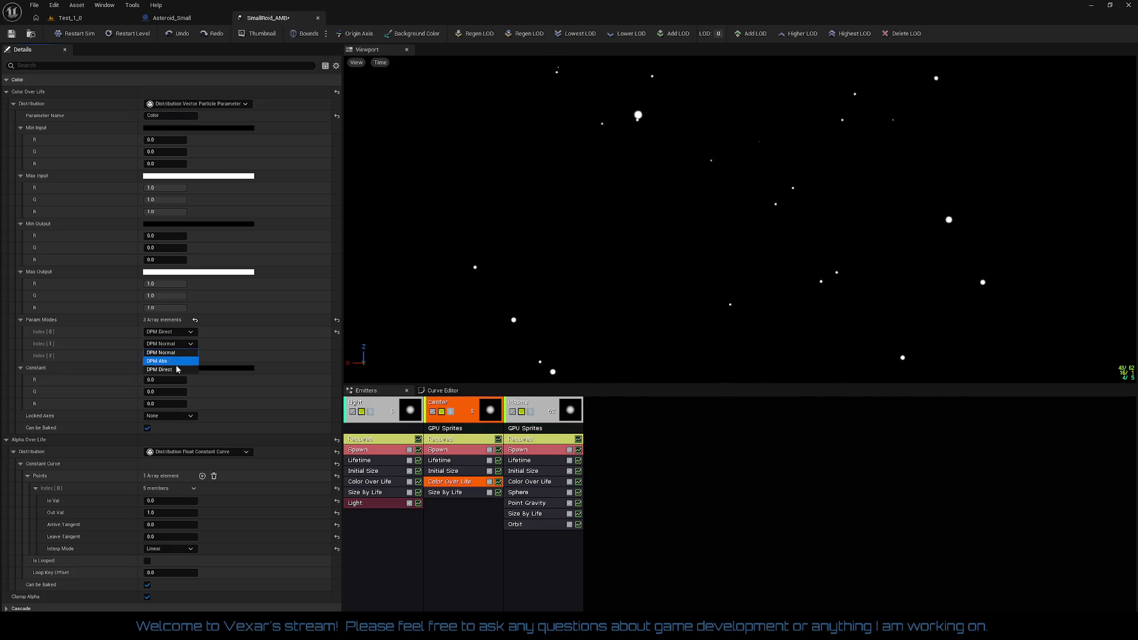
click(175, 370)
click(175, 357)
click(174, 382)
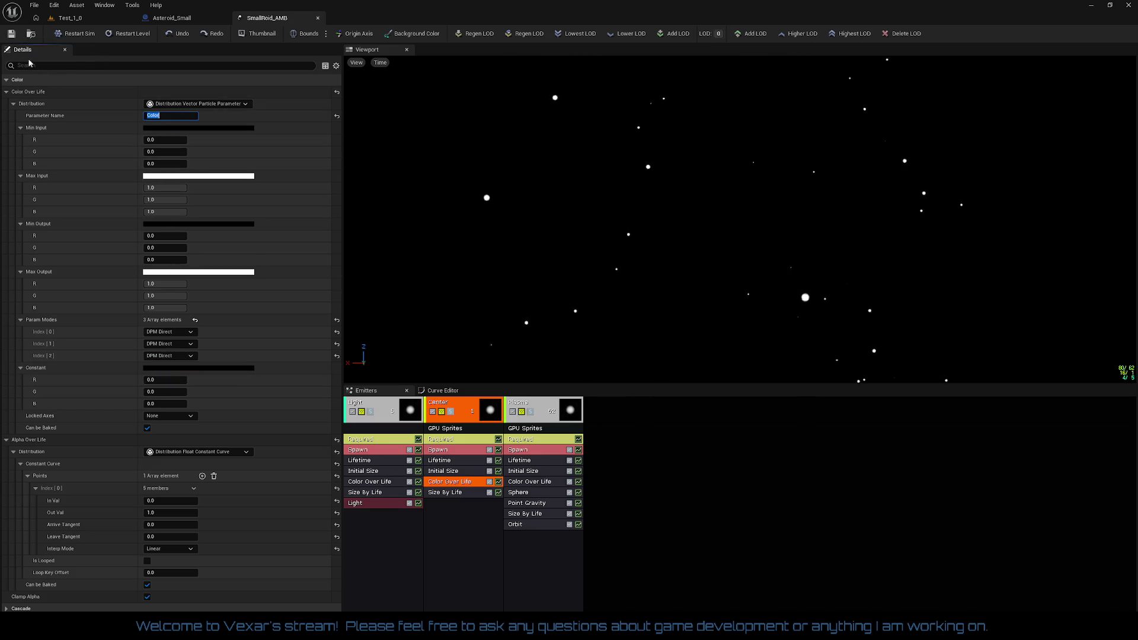
- Set the middle emitter's Constant colour to white (1.0, 1.0, 1.0)
click(168, 380)
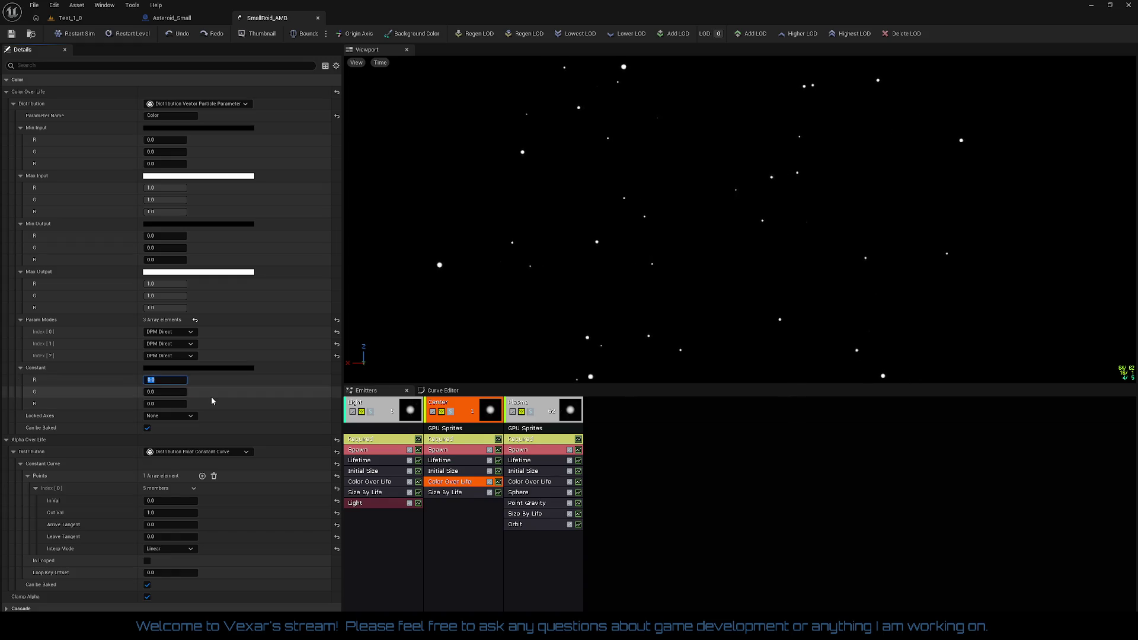
text(1)
key(Tab)
key(Tab)
text(1)
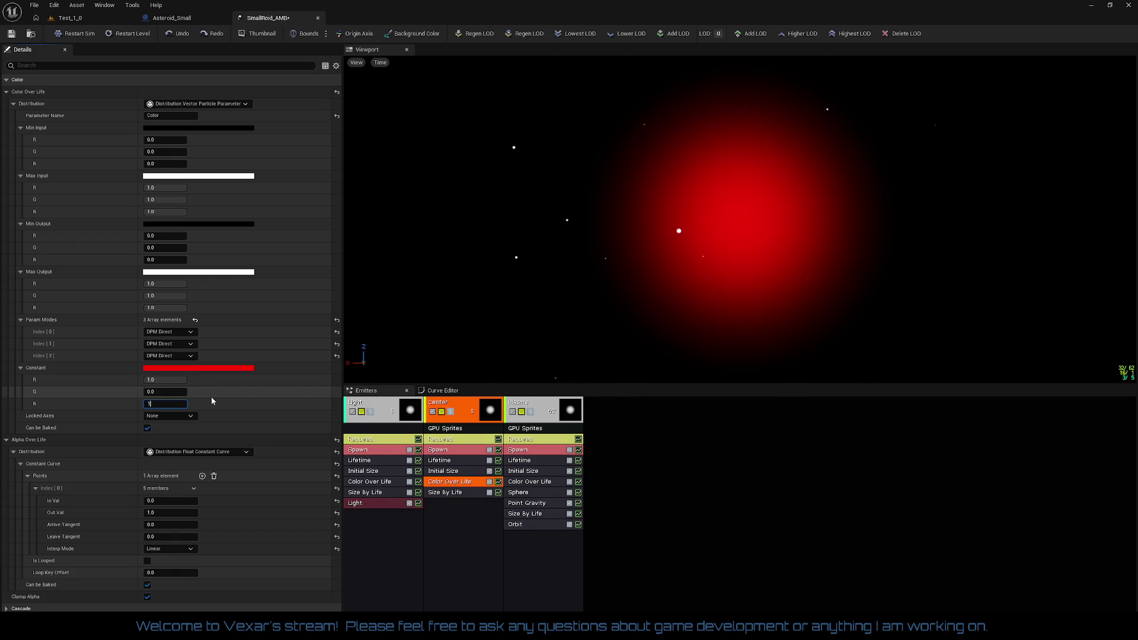
key(shift+Tab)
text(1)
key(Return)
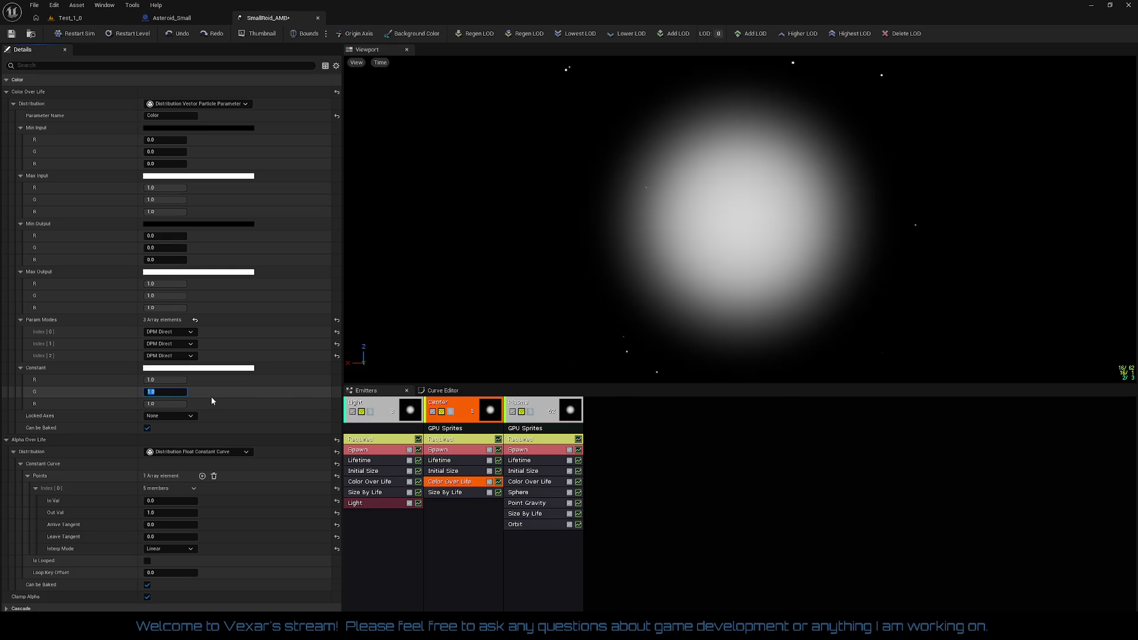
- Set the Light emitter's Color Over Life Constant to 1.0 on all channels
click(369, 481)
click(166, 380)
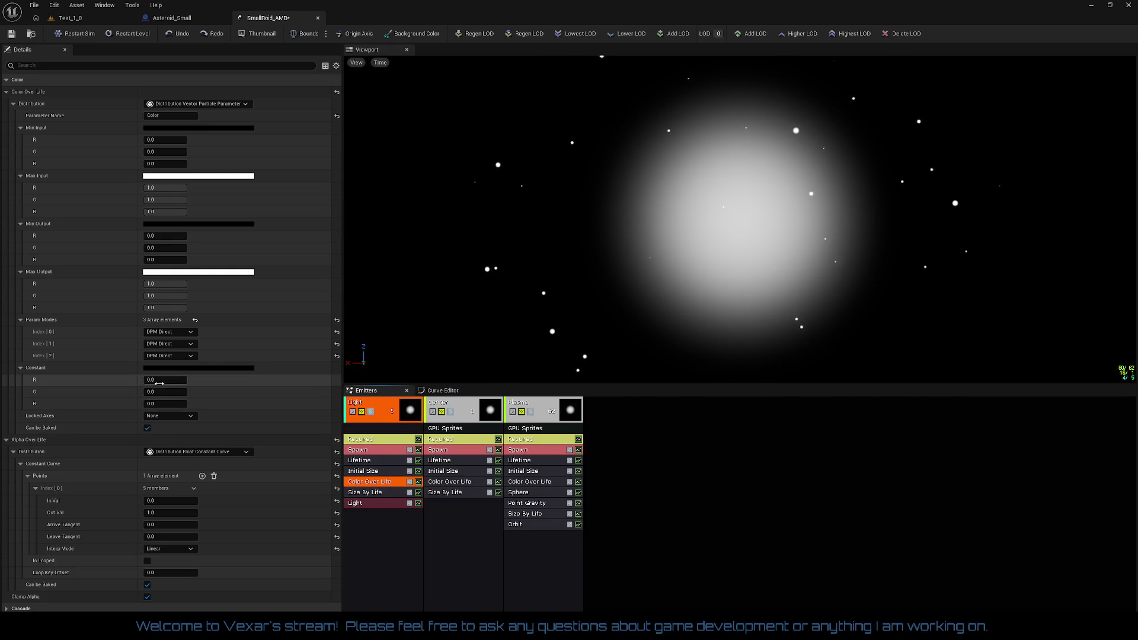
text(11)
key(Tab)
text(1)
key(Tab)
text(1)
key(Return)
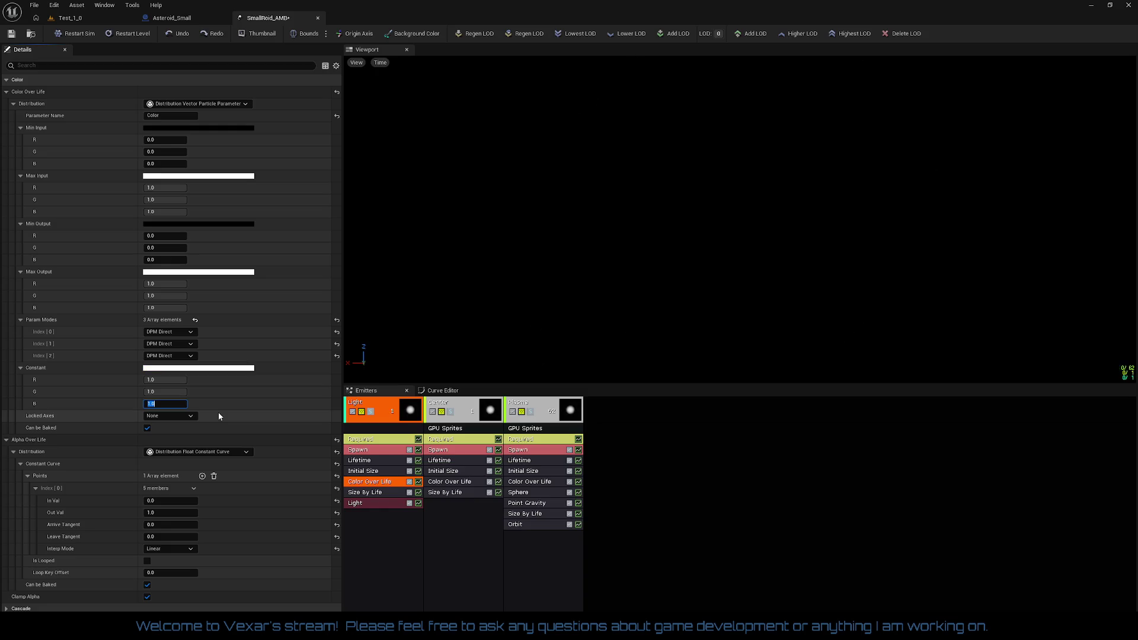
- Switch the Plasma emitter's colour distribution to a particle parameter named 'Color'
click(537, 482)
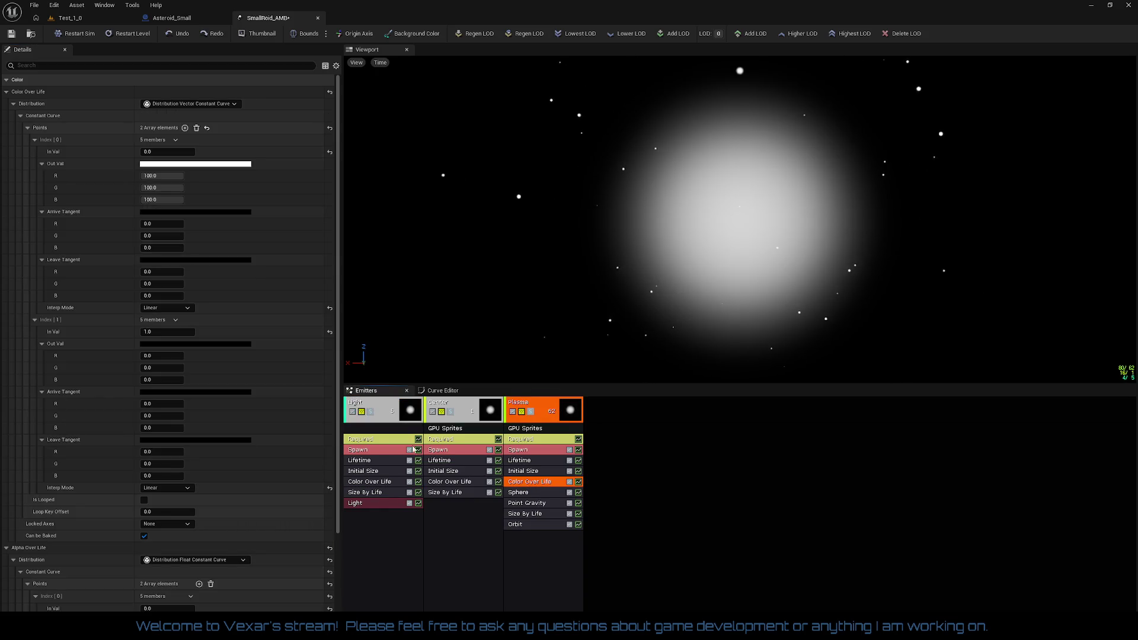
click(208, 104)
click(224, 144)
click(162, 117)
text(Colo)
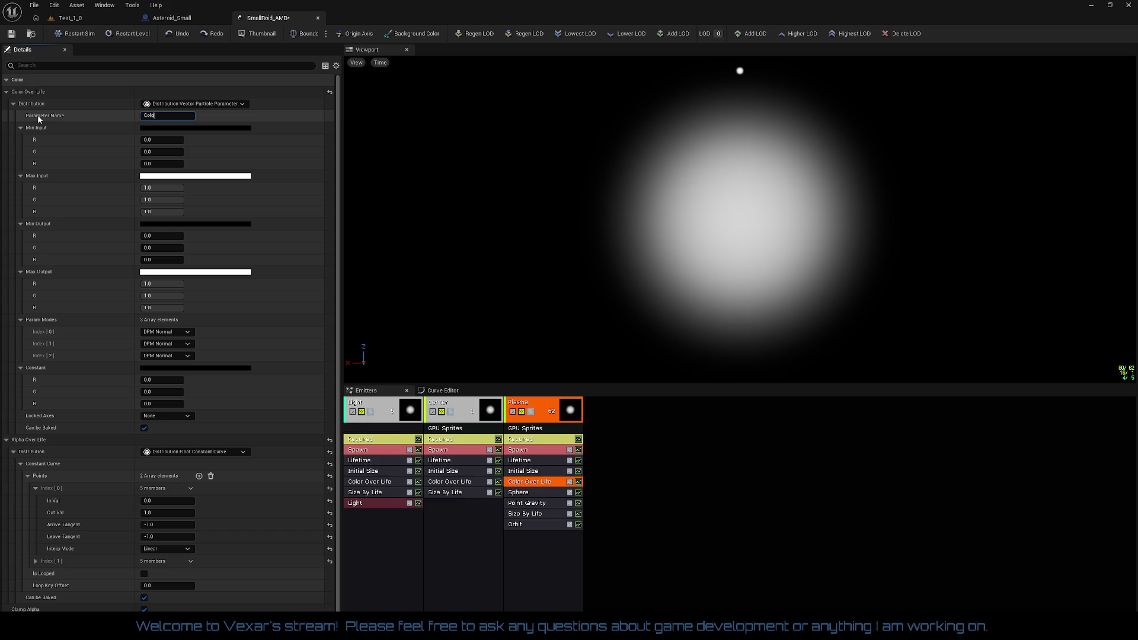
text(r)
key(Return)
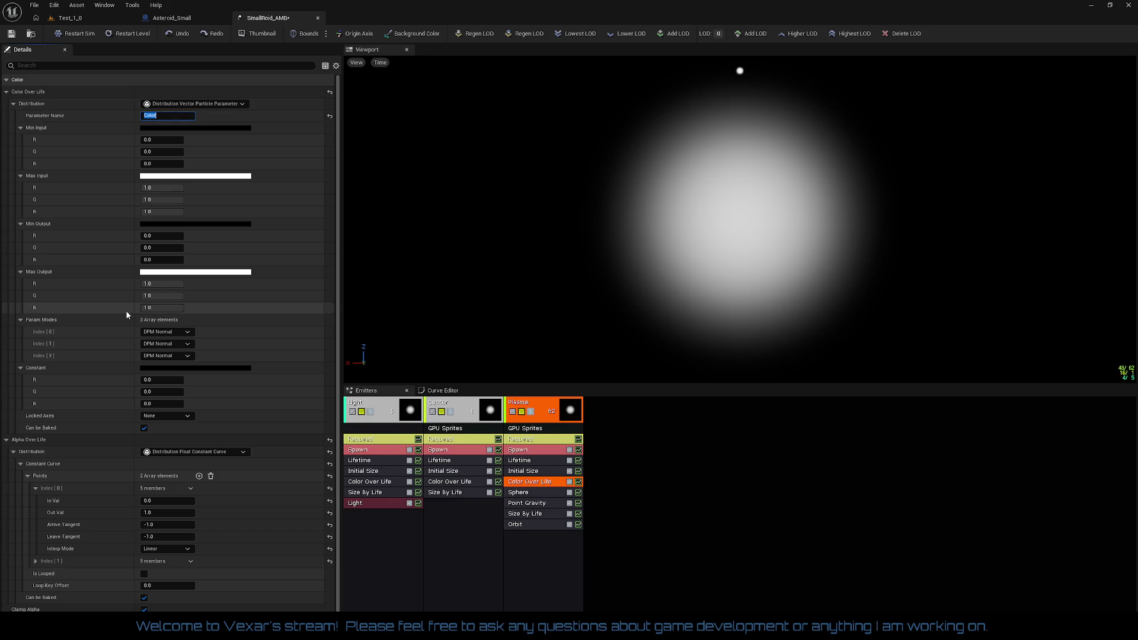
- Set all three of Plasma's Param Modes to DPM Direct
click(178, 335)
click(175, 358)
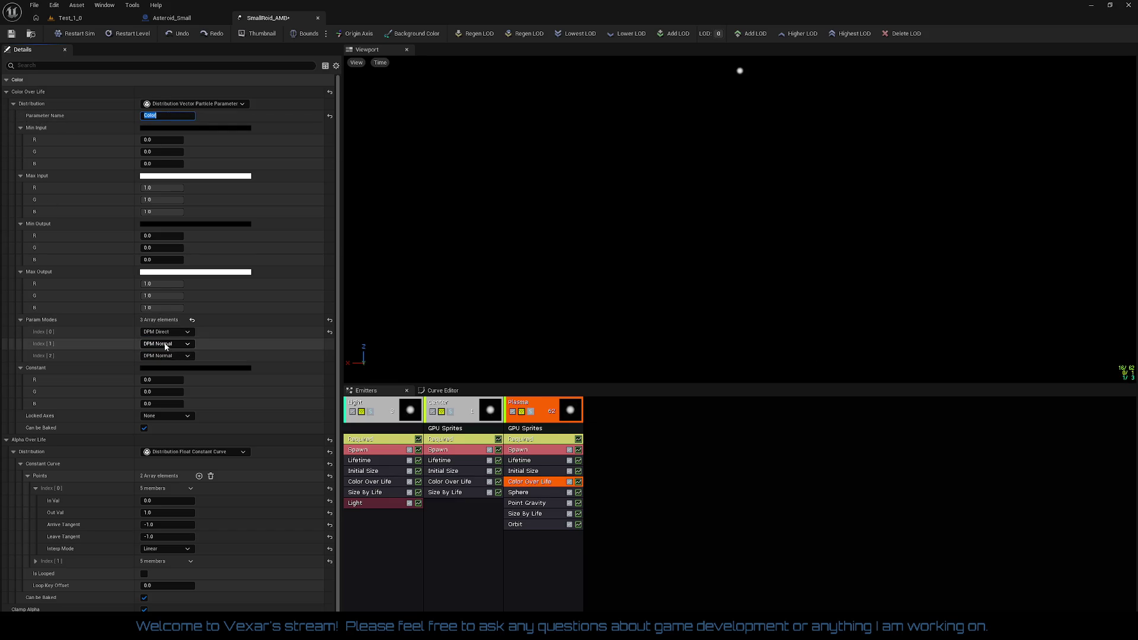
click(169, 344)
click(161, 368)
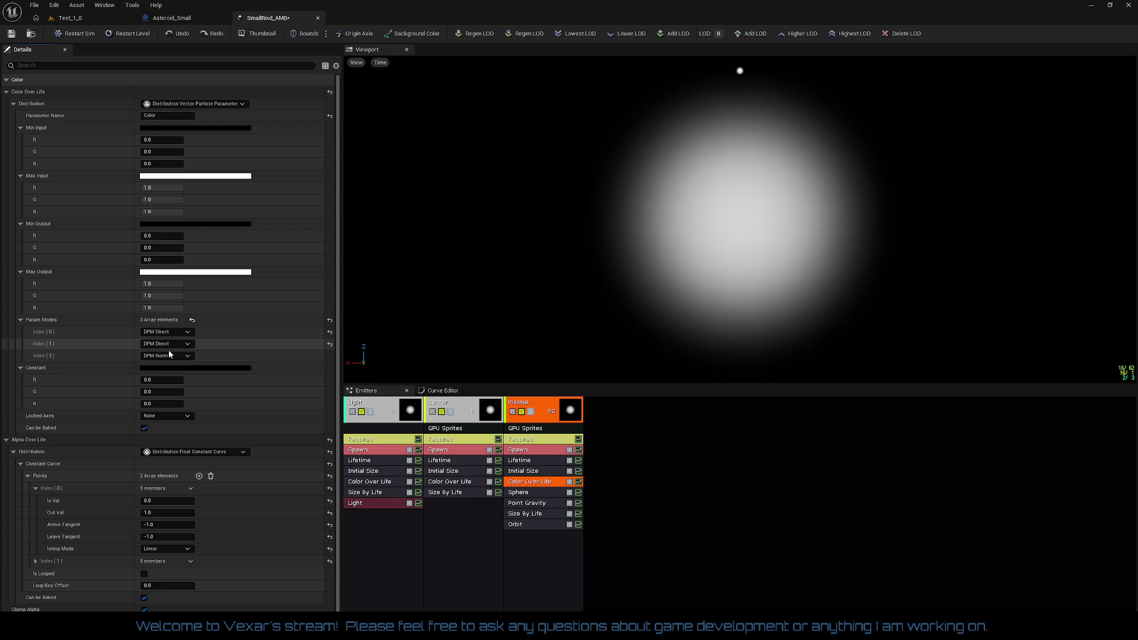
click(168, 356)
click(165, 381)
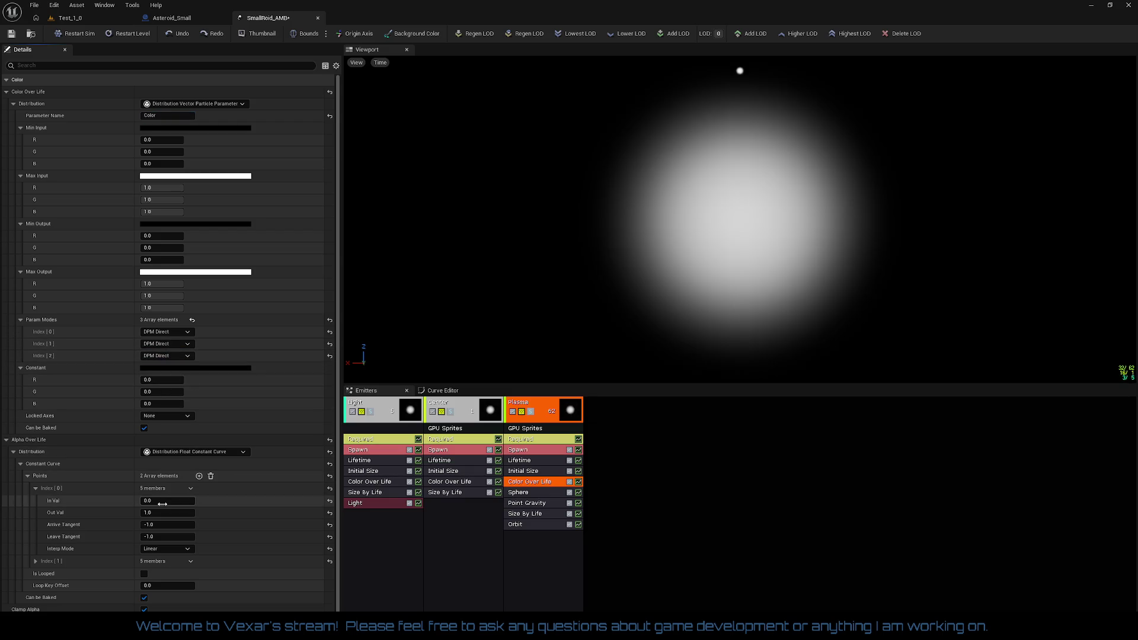
- Set Plasma's Constant colour to 10 on red, green and blue
click(165, 379)
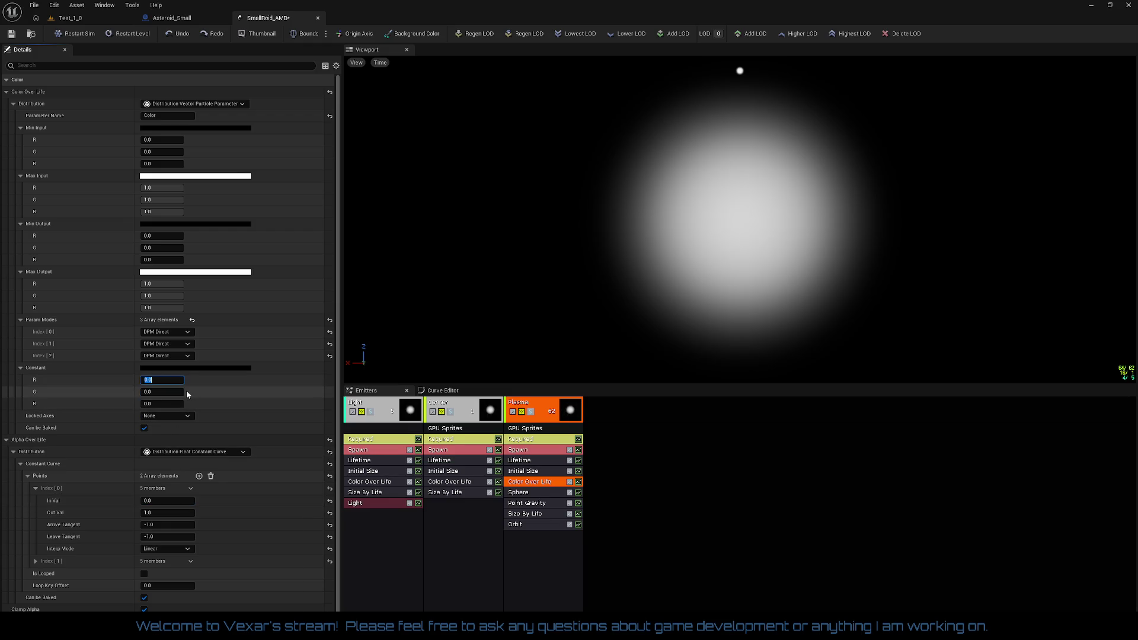
text(10)
key(Tab)
text(10)
key(Tab)
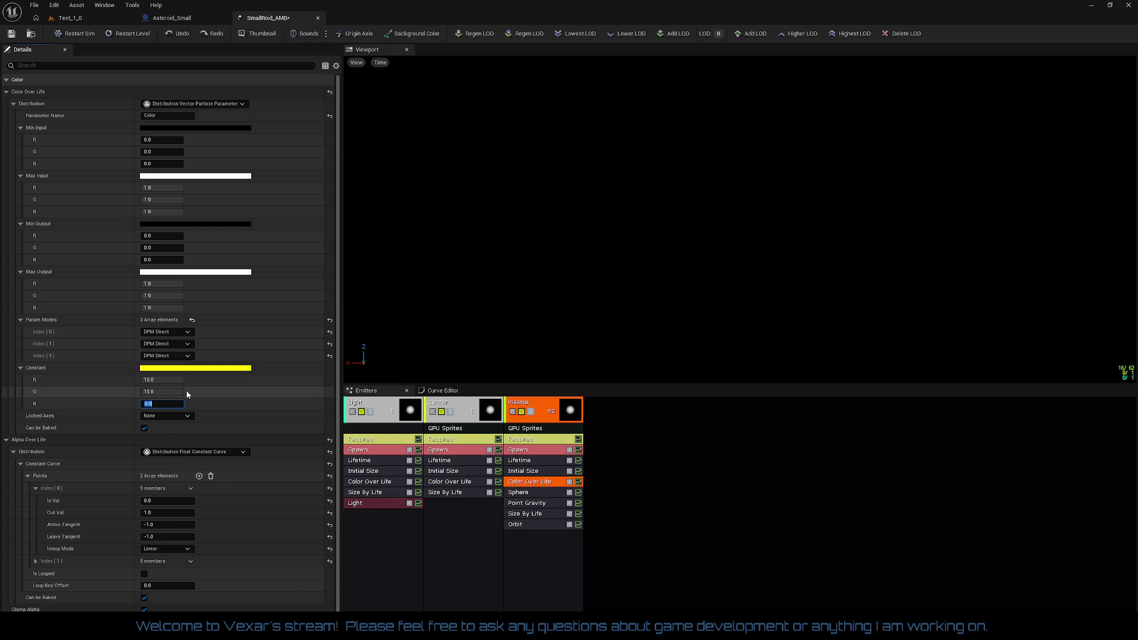
text(10)
key(Return)
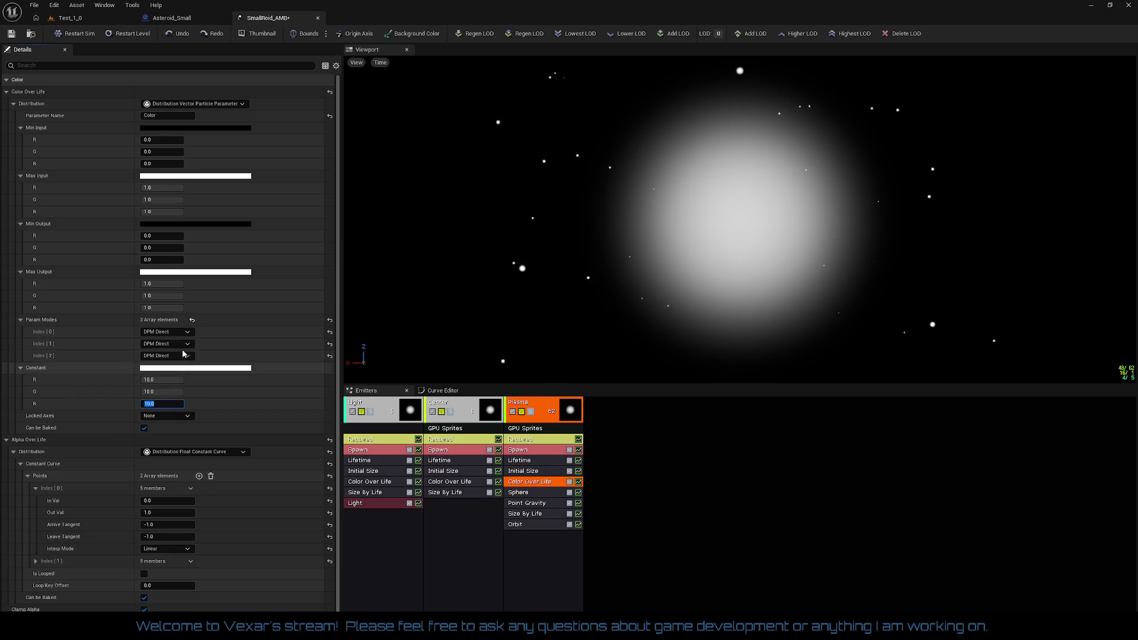
- Set Plasma's Max Output values to 10
click(171, 285)
text(10)
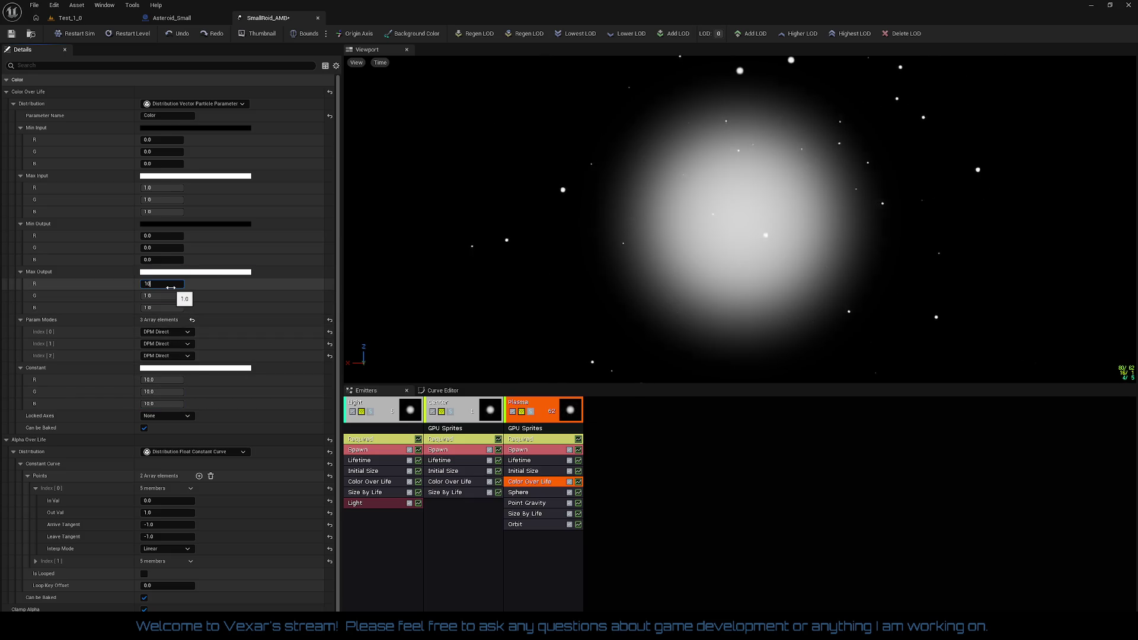
key(Tab)
text(10)
key(Tab)
text(10)
key(Return)
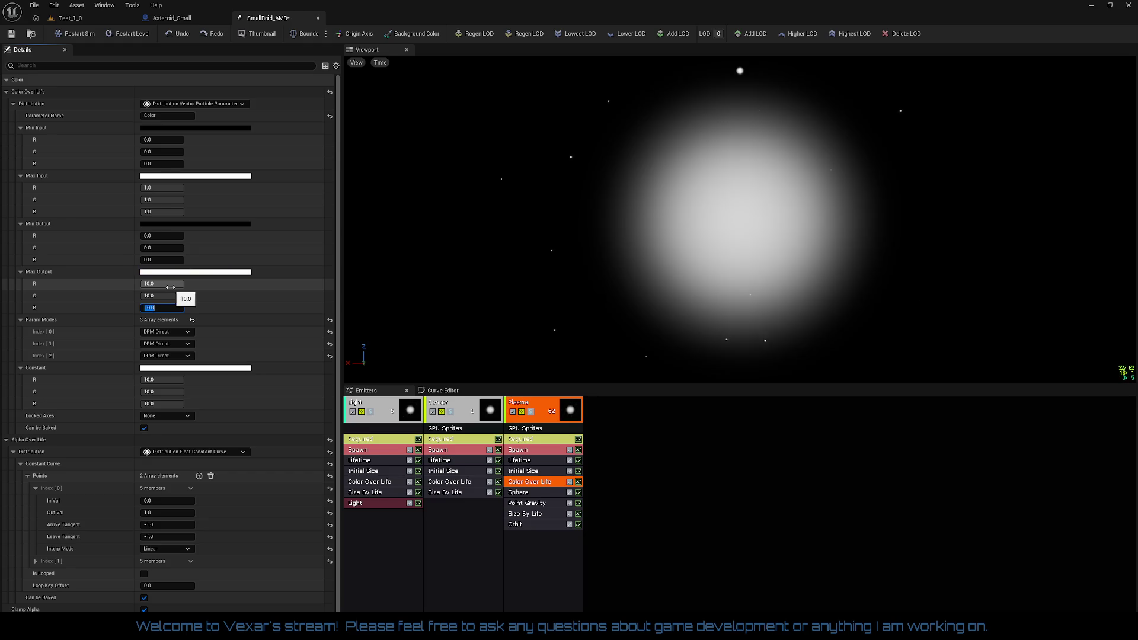
- Set Plasma's Max Input red, green and blue to 10
click(169, 187)
text(10)
key(Tab)
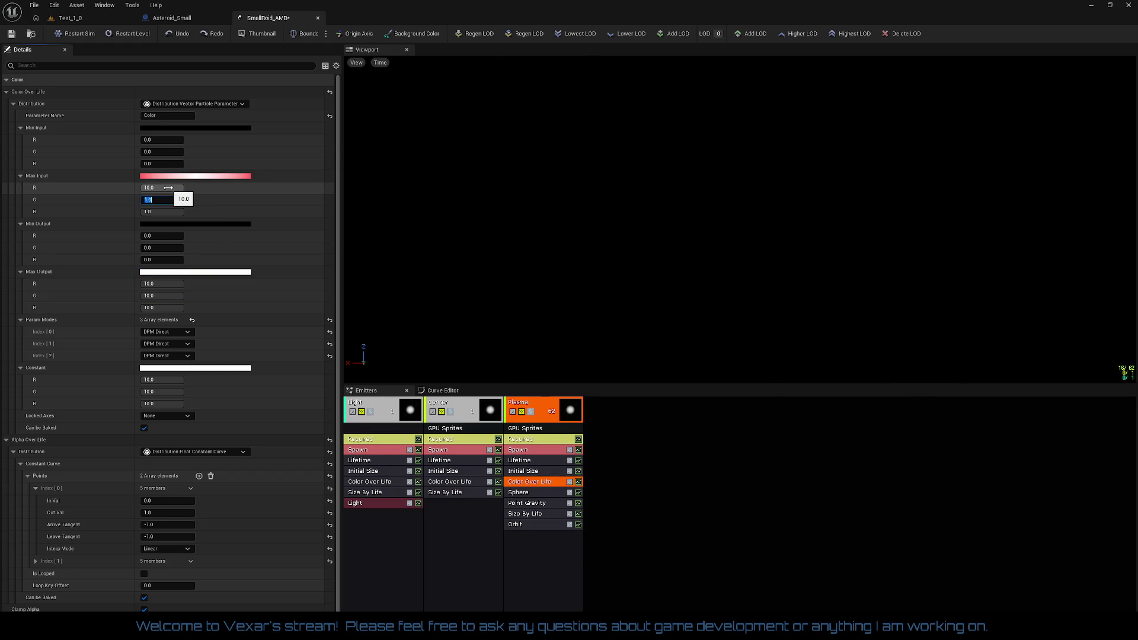
text(10)
key(Tab)
text(10)
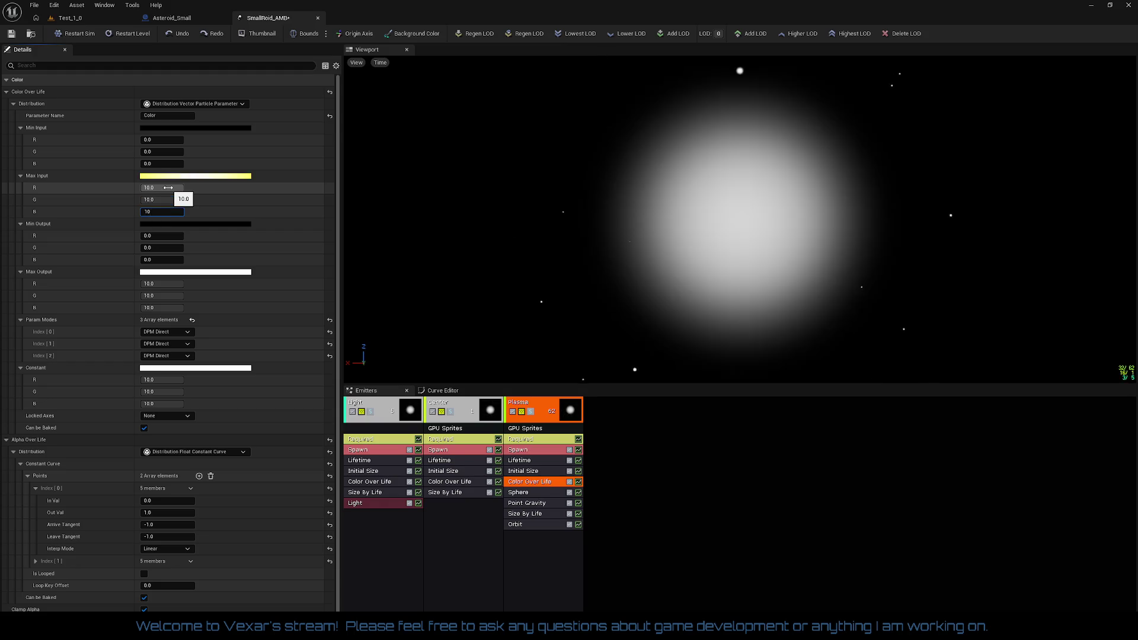
key(Return)
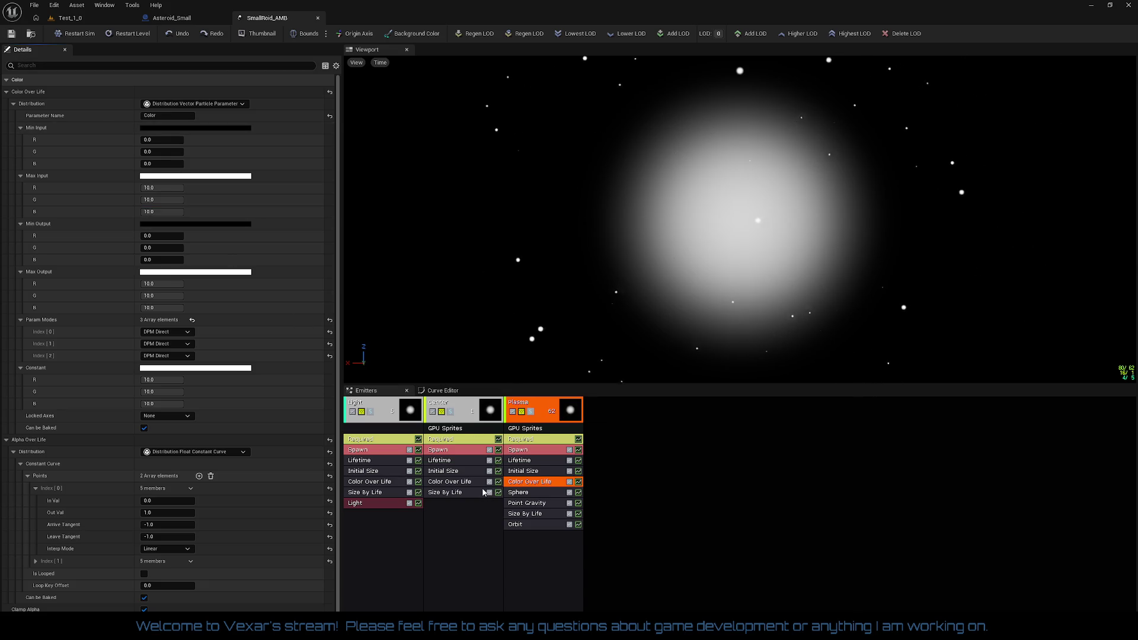
- Set the Light emitter's Color Over Life Max Output values to 10.0
click(385, 482)
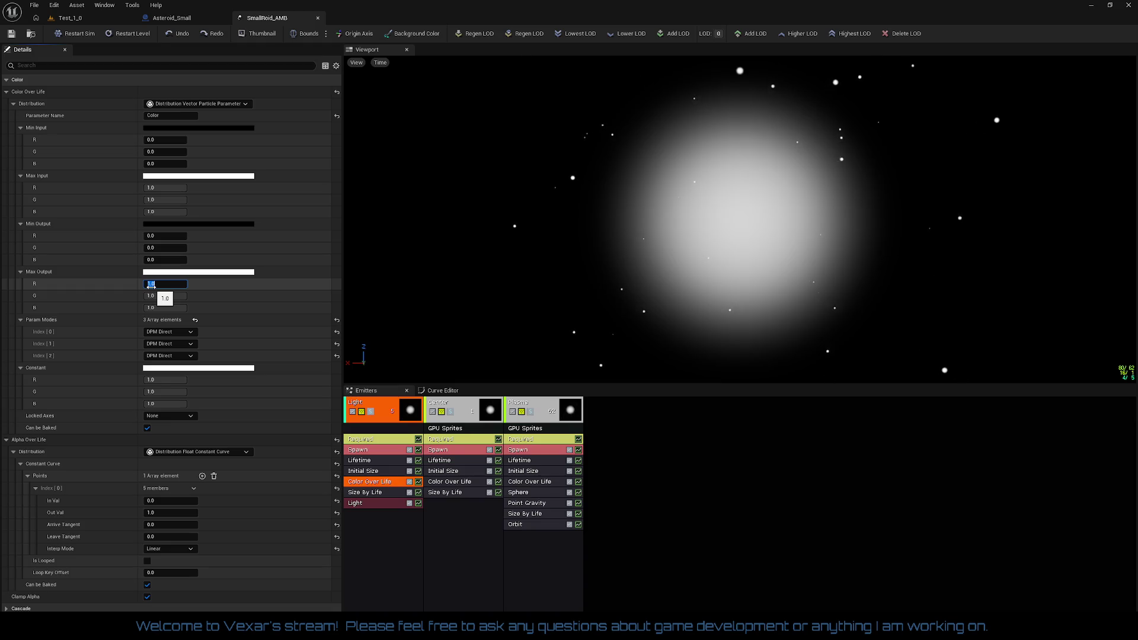
key(Tab)
text(10)
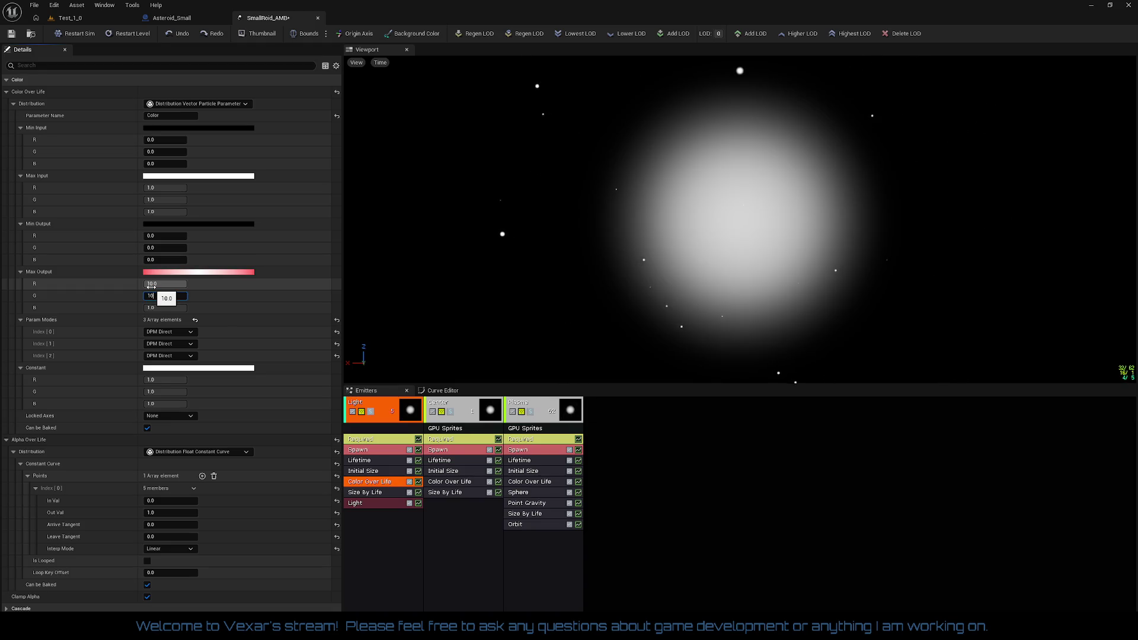
key(Tab)
text(10)
key(shift+Tab)
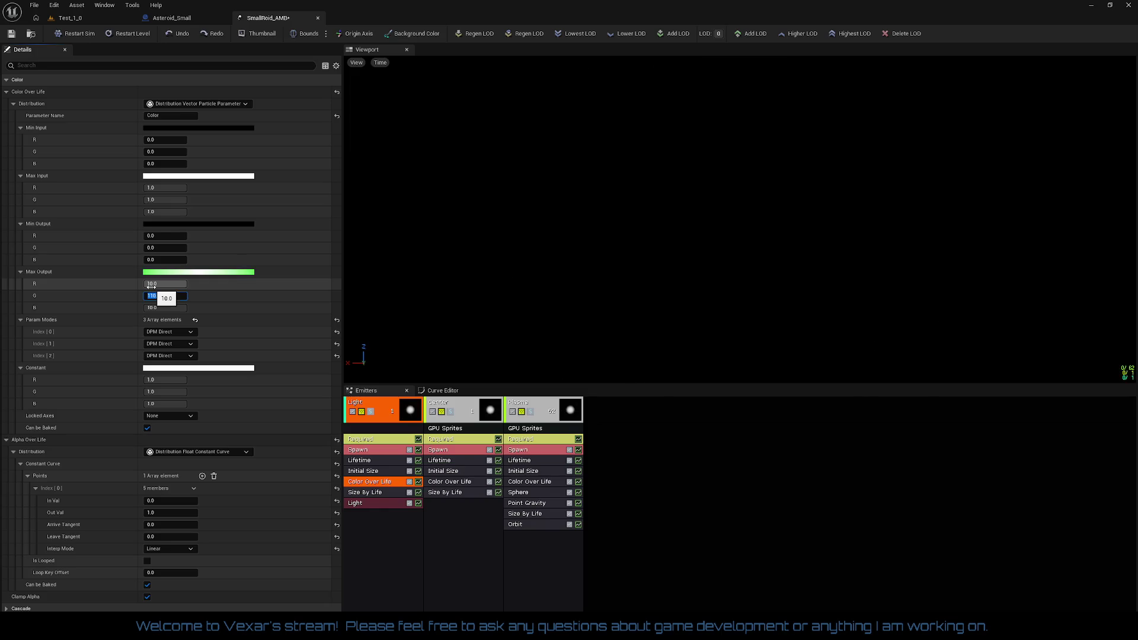
text(1)
key(shift+Tab)
key(shift+Tab)
key(shift+Tab)
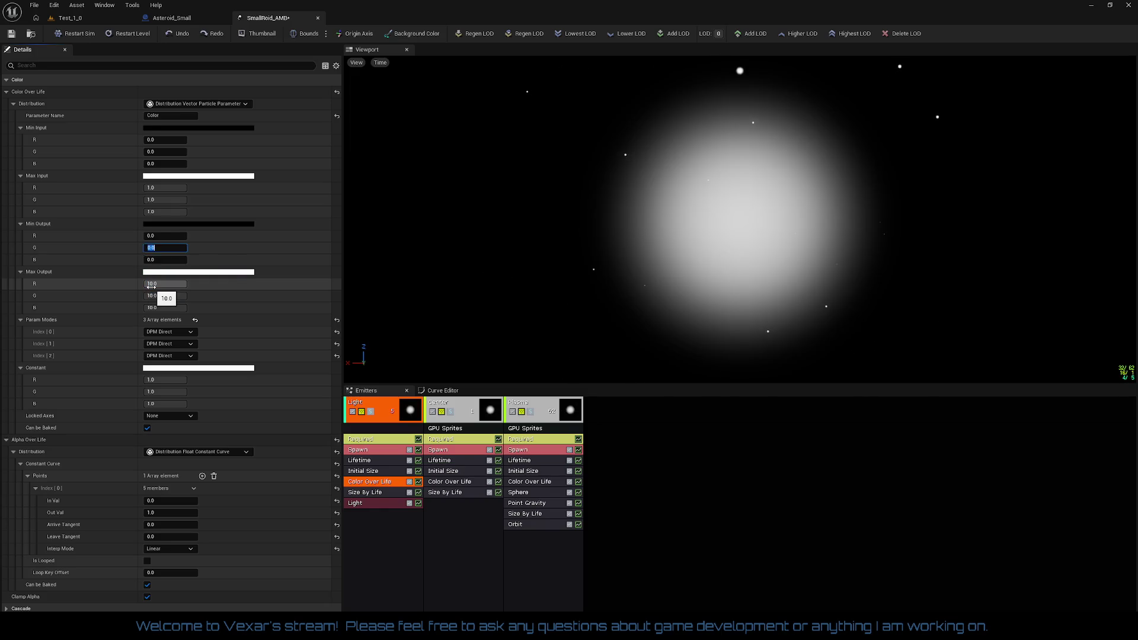
- Set the Light emitter's Max Input red, green and blue to 10.0
key(Tab)
text(10)
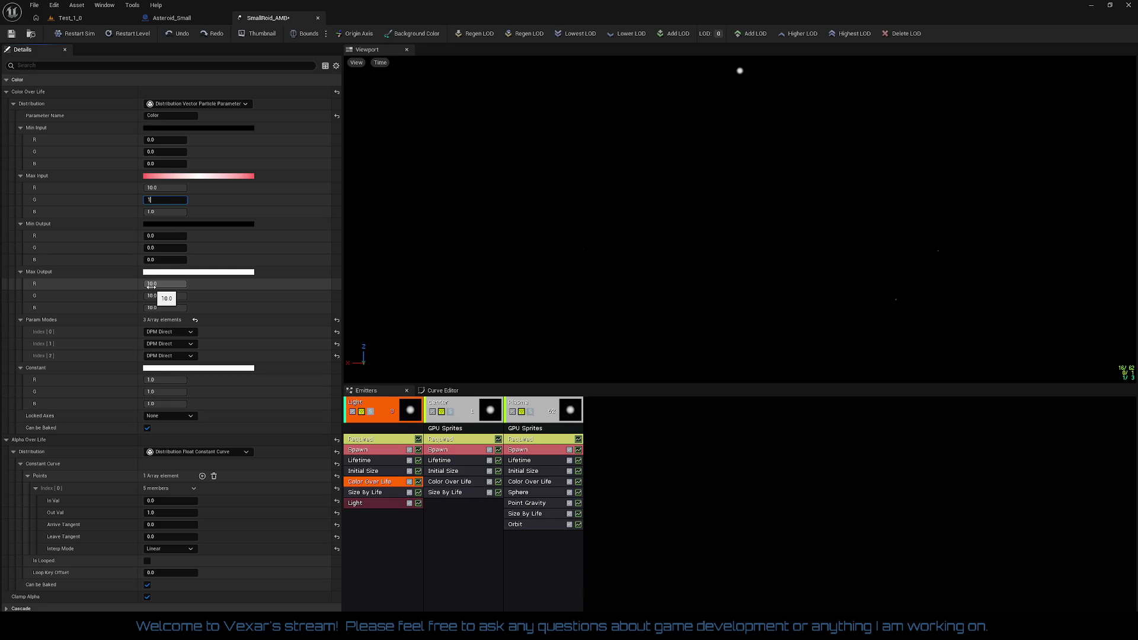
key(Tab)
text(10)
key(Return)
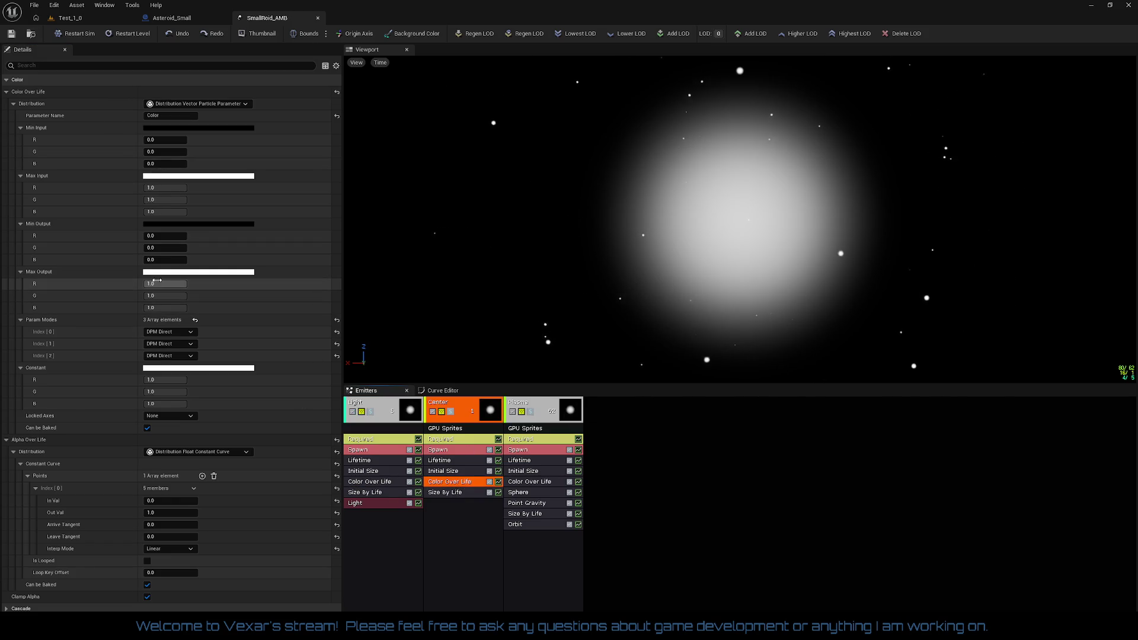
- Set the second emitter's Max Input and Max Output RGB values to 10.0
click(158, 190)
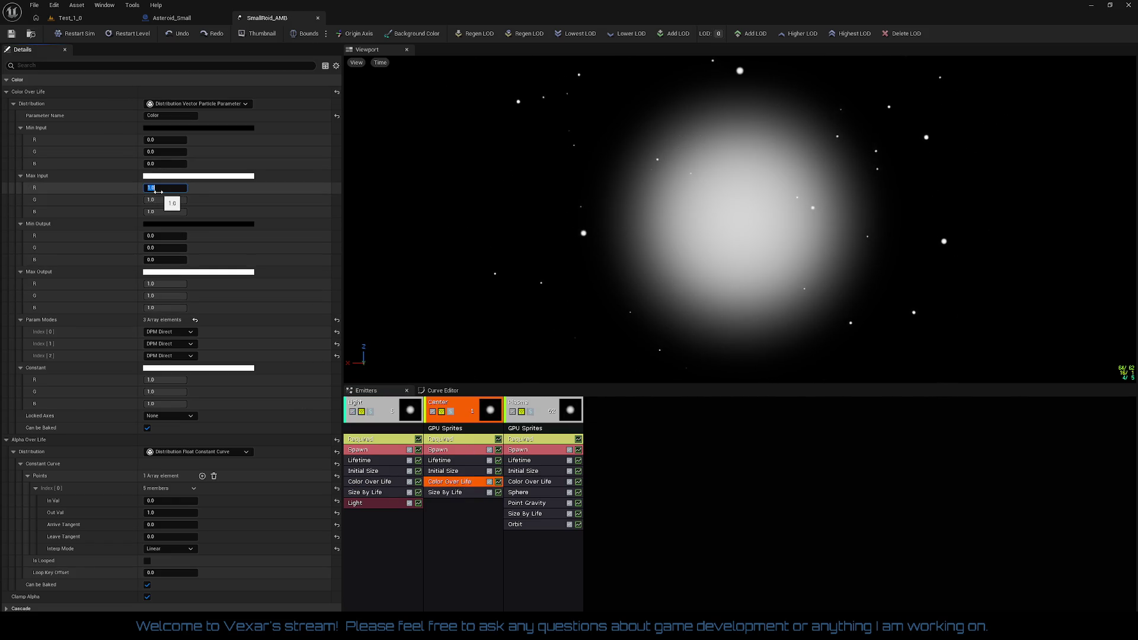
text(10)
key(Tab)
text(10)
key(Tab)
text(10)
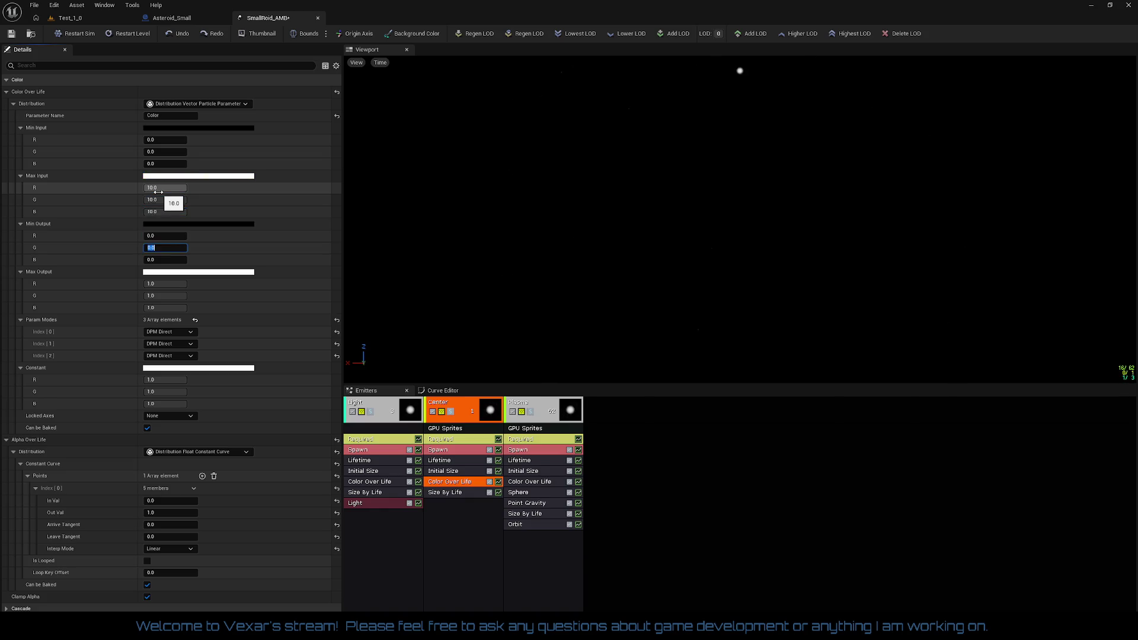
key(Tab)
key(Tab)
text(10)
key(Tab)
text(1)
key(Return)
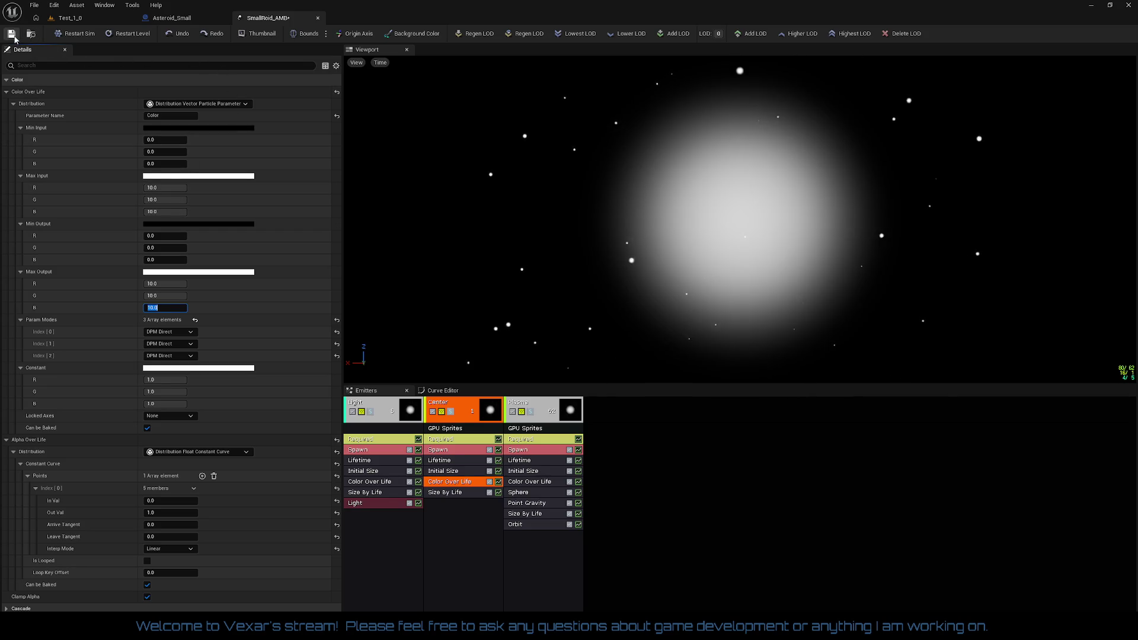
click(68, 21)
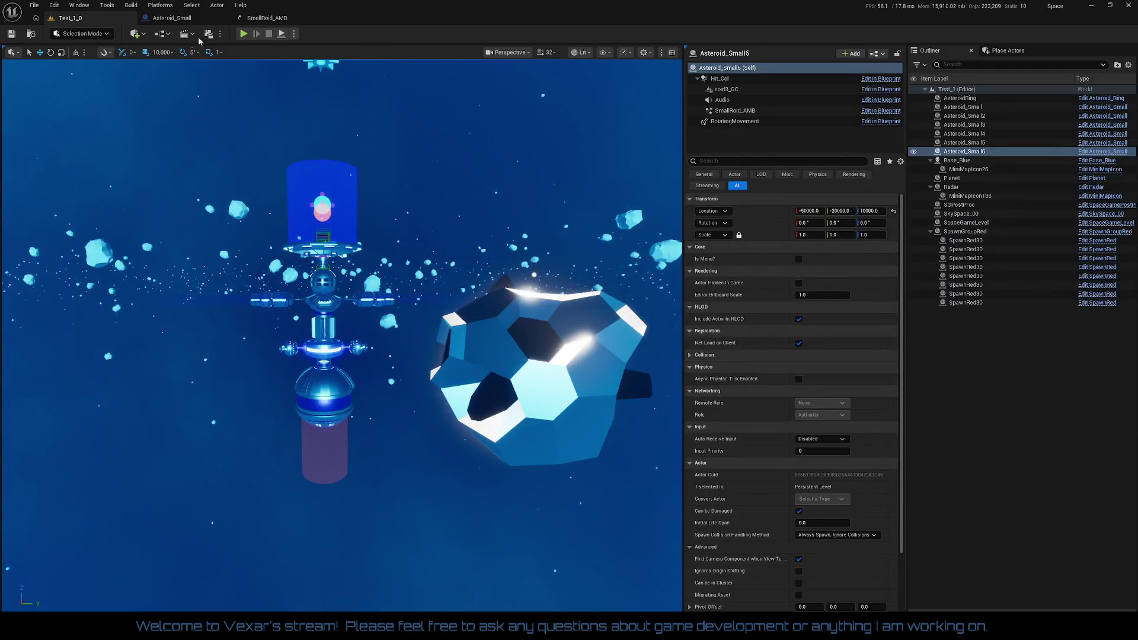
- Play Test_1_0, fly the ship through the glowing asteroid field, then stop with Escape
click(242, 34)
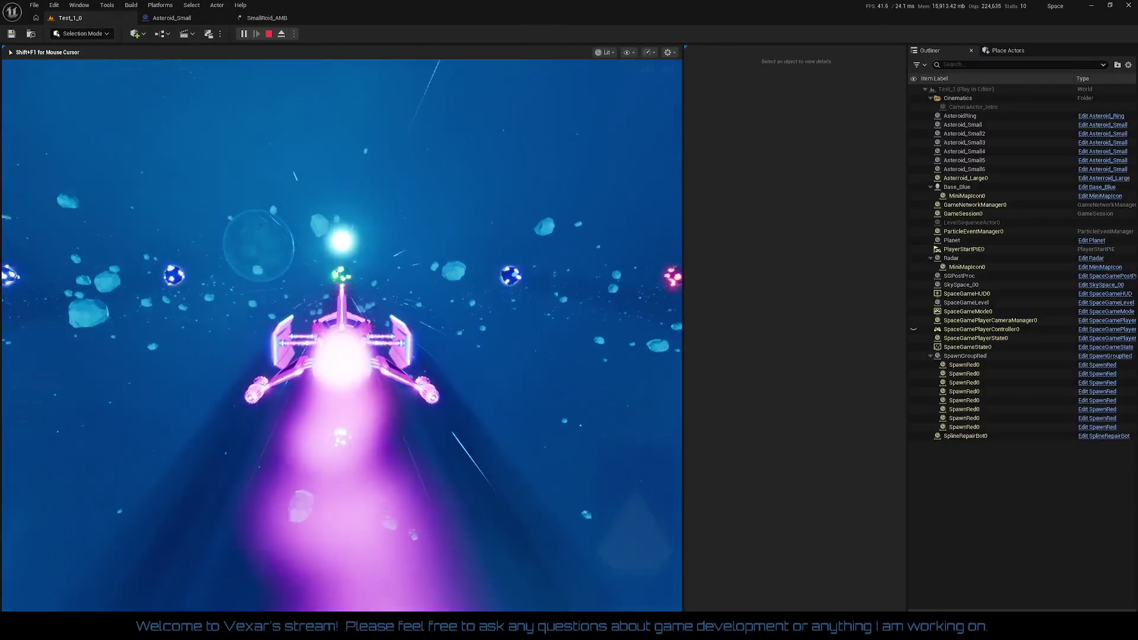
key(w)
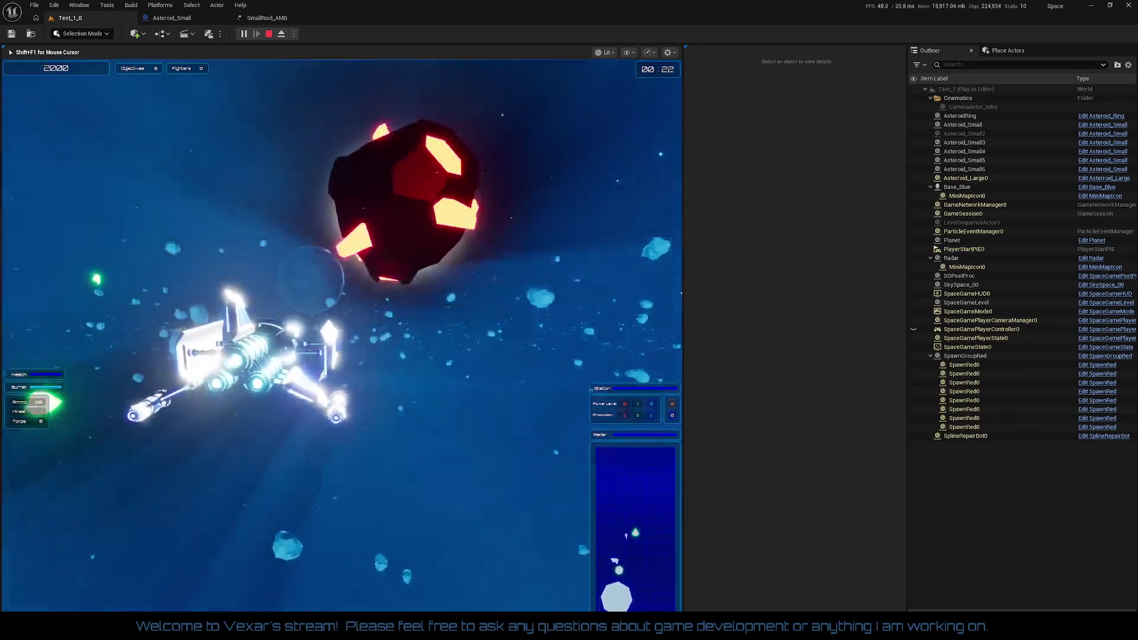
key(Escape)
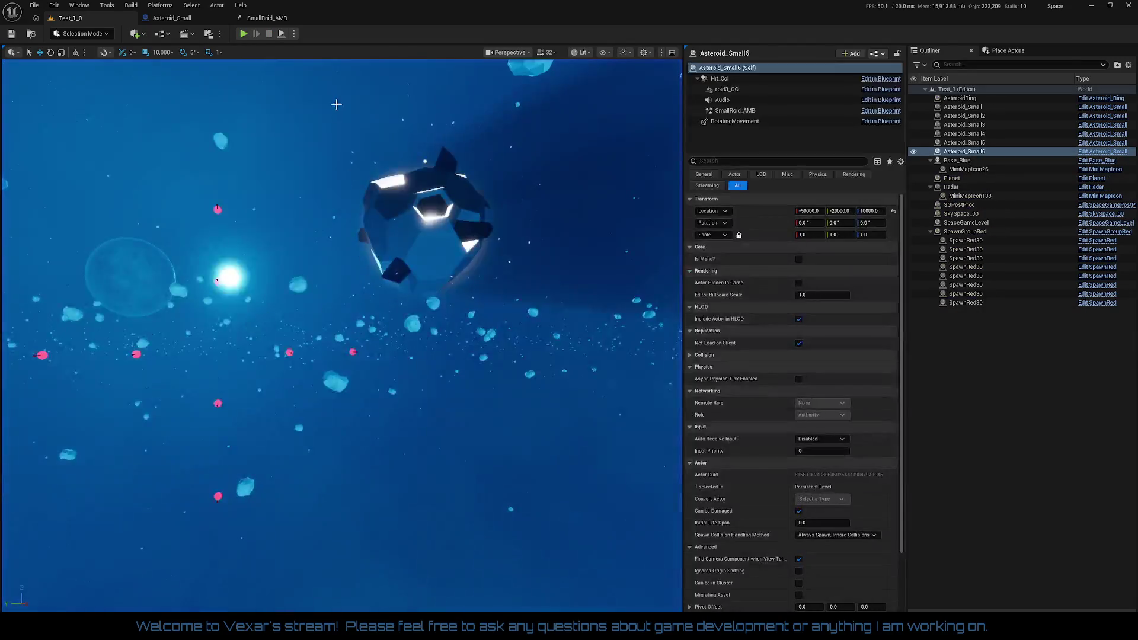
click(268, 18)
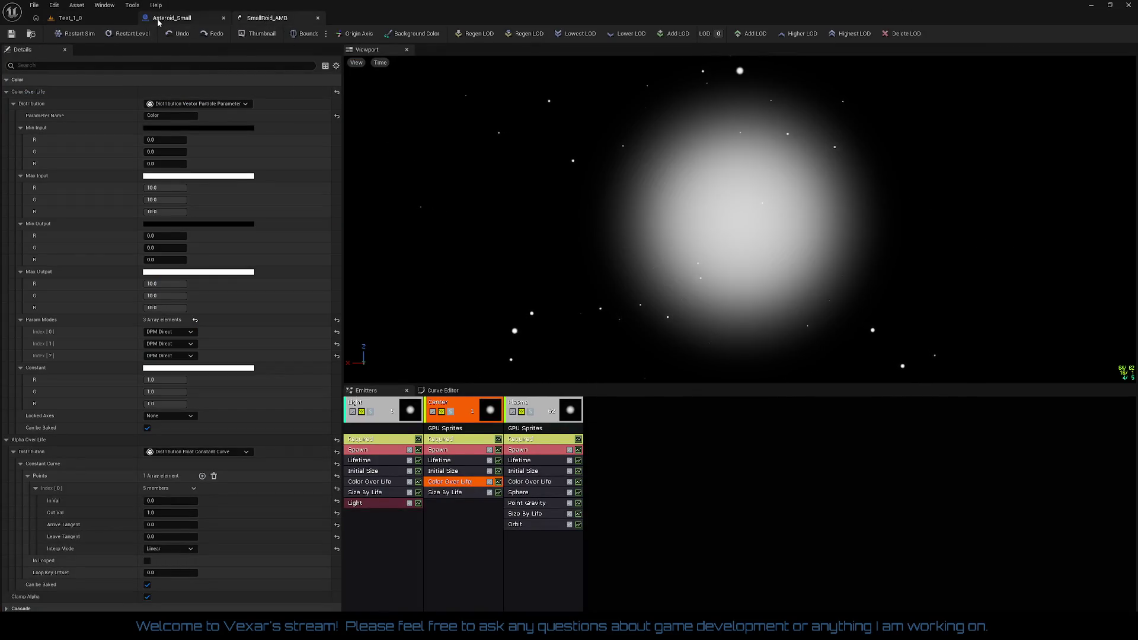
- Bring the Small Roid AMB Set Vector Parameter nodes into view in the Asteroid_Small EventGraph
click(159, 19)
mouse_move(572, 387)
mouse_down()
mouse_move(801, 305)
mouse_move(664, 308)
mouse_up()
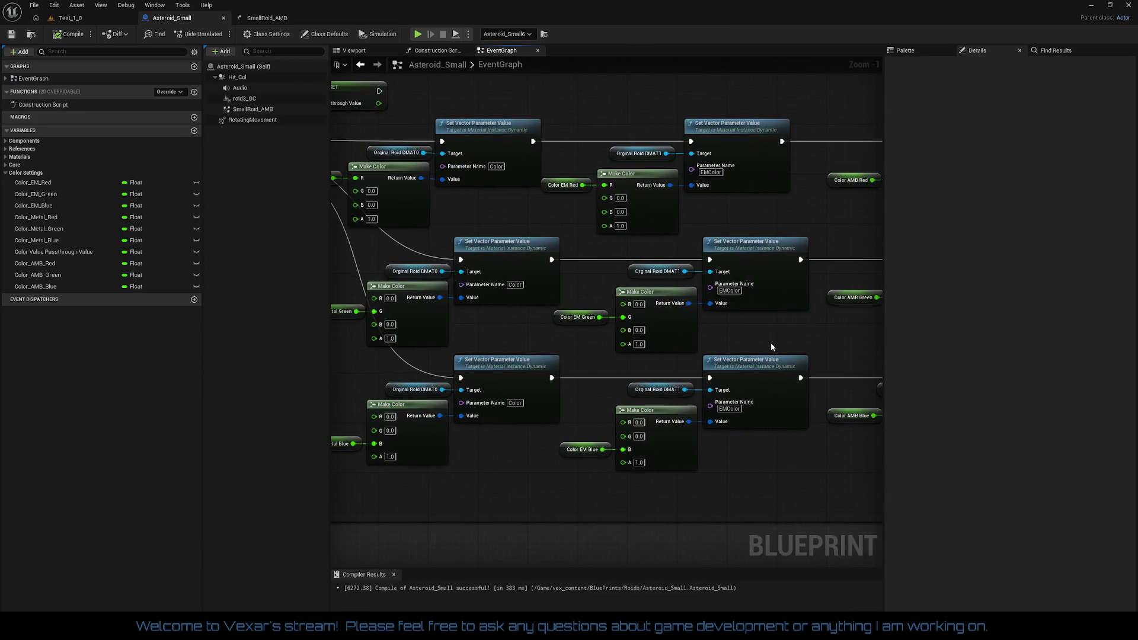
drag(771, 342, 607, 344)
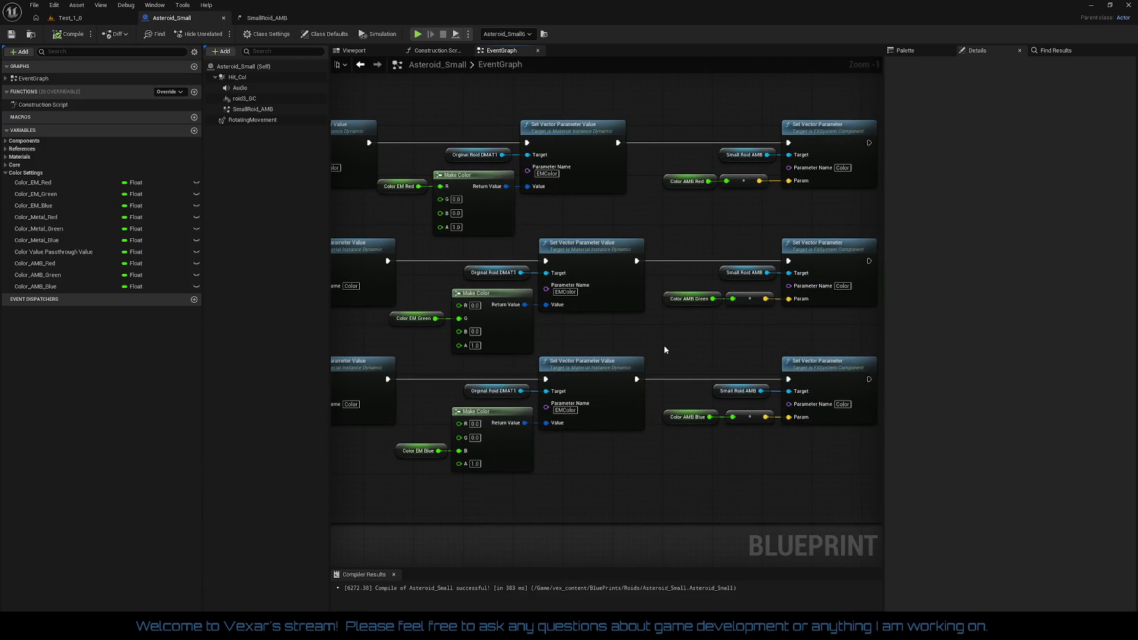
mouse_move(664, 349)
mouse_down()
mouse_move(617, 350)
mouse_move(751, 323)
mouse_up()
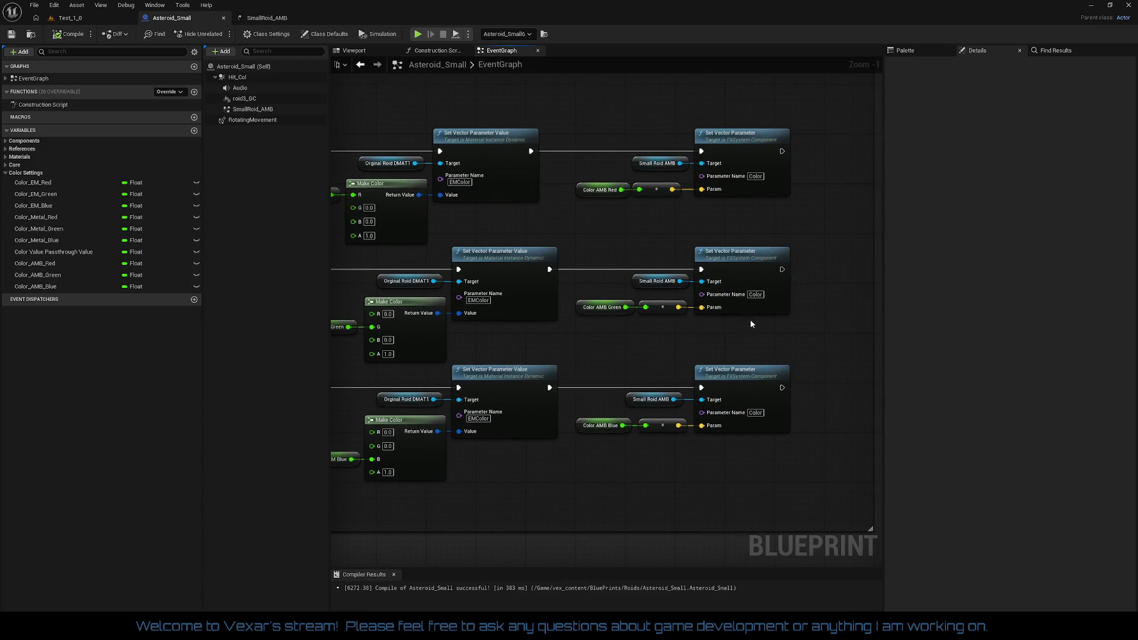
click(735, 265)
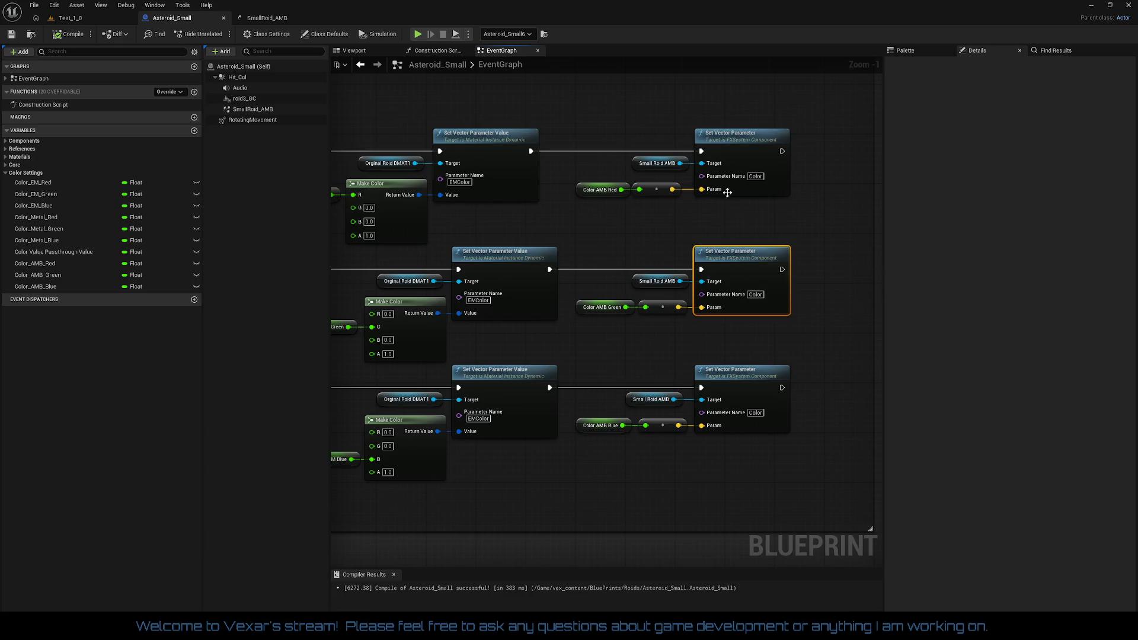
click(734, 152)
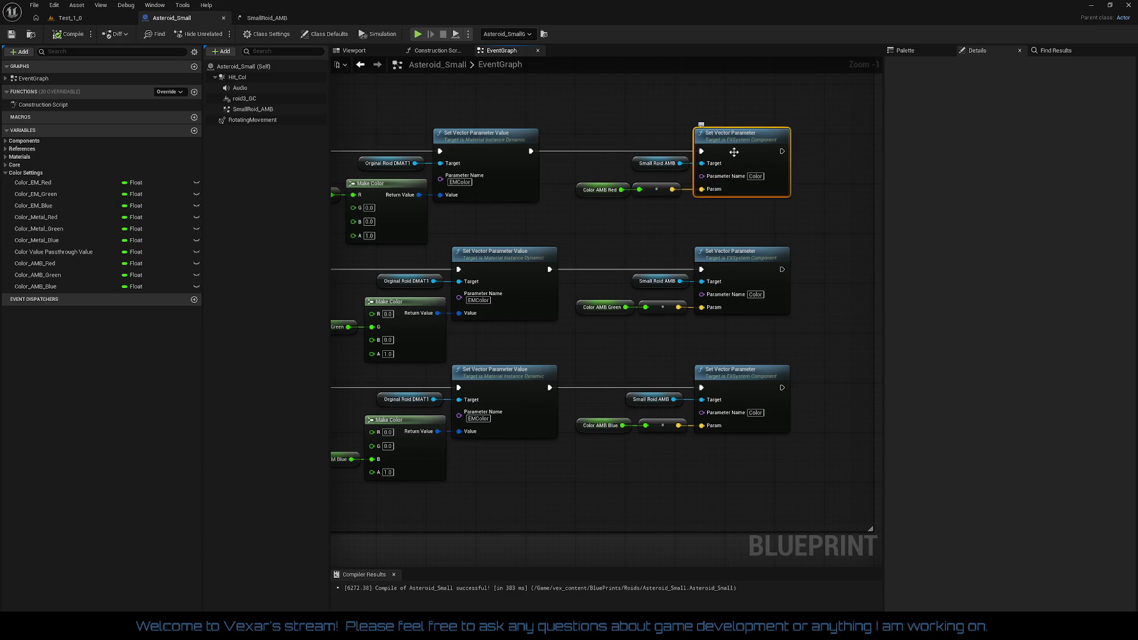
- Check SmallRoid_AMB's Instance Parameters, leave them empty, and recompile the Blueprint
click(251, 109)
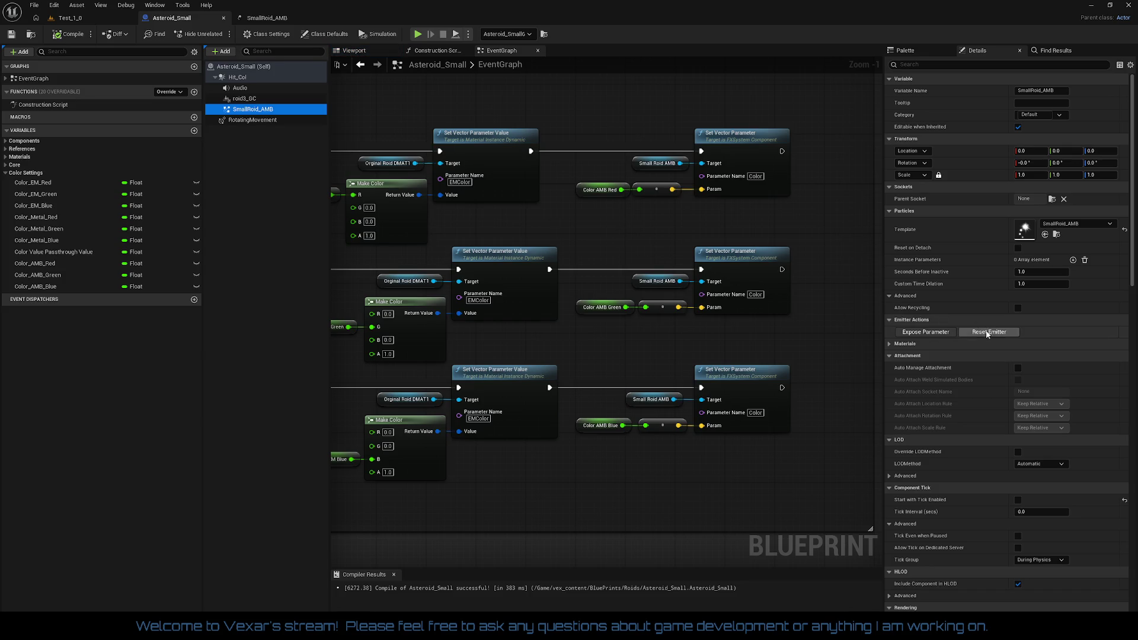
click(987, 332)
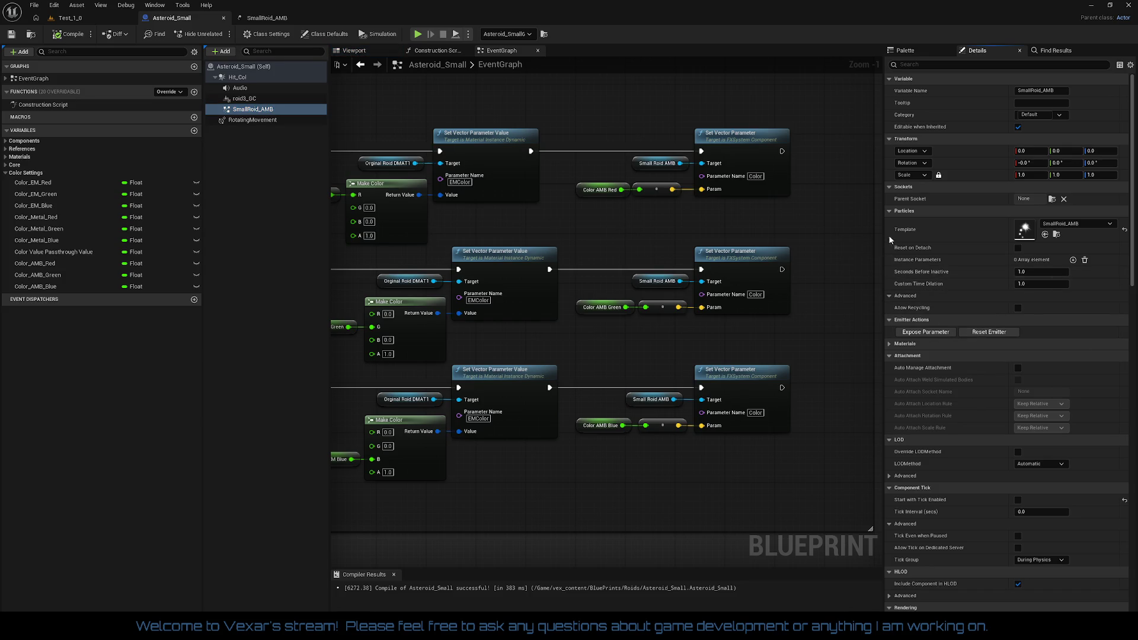
click(1074, 260)
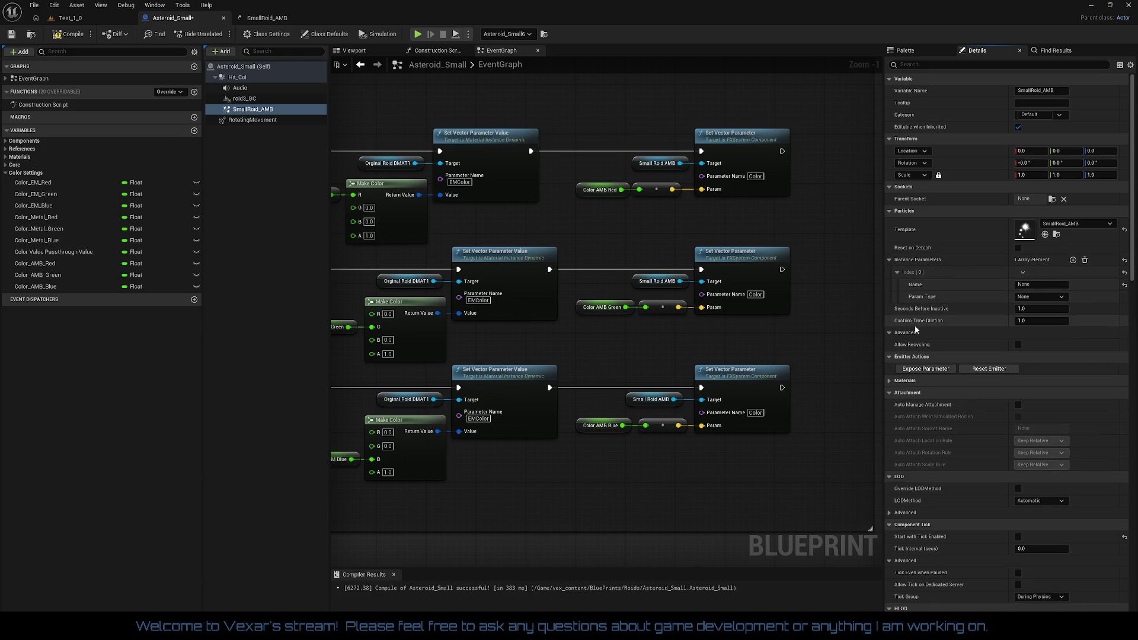
click(1042, 296)
click(1042, 294)
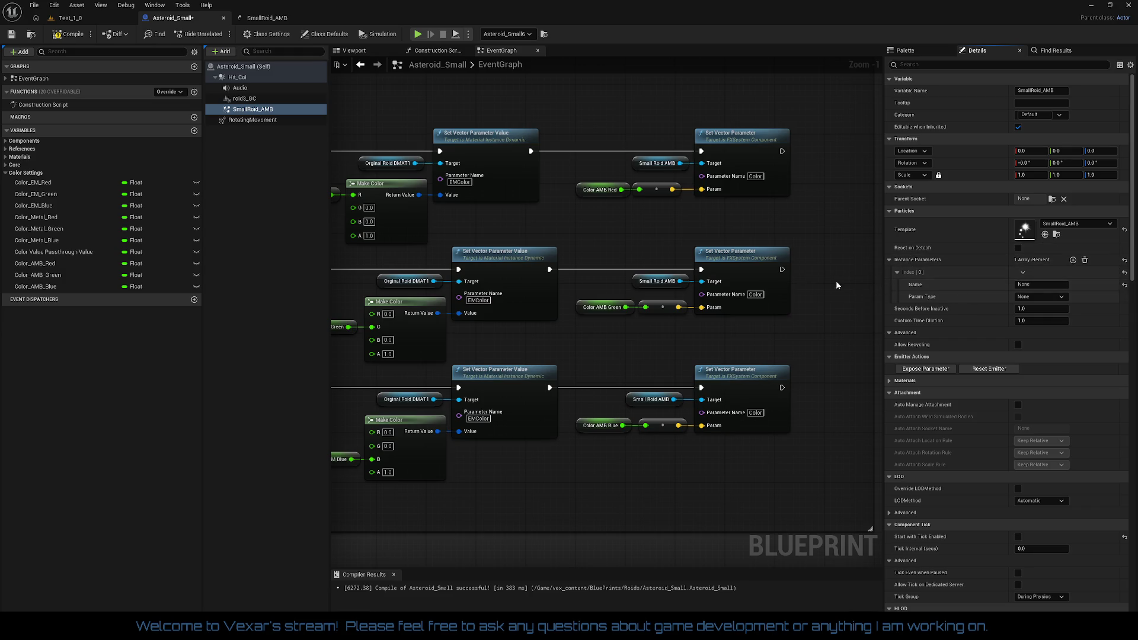
click(1087, 260)
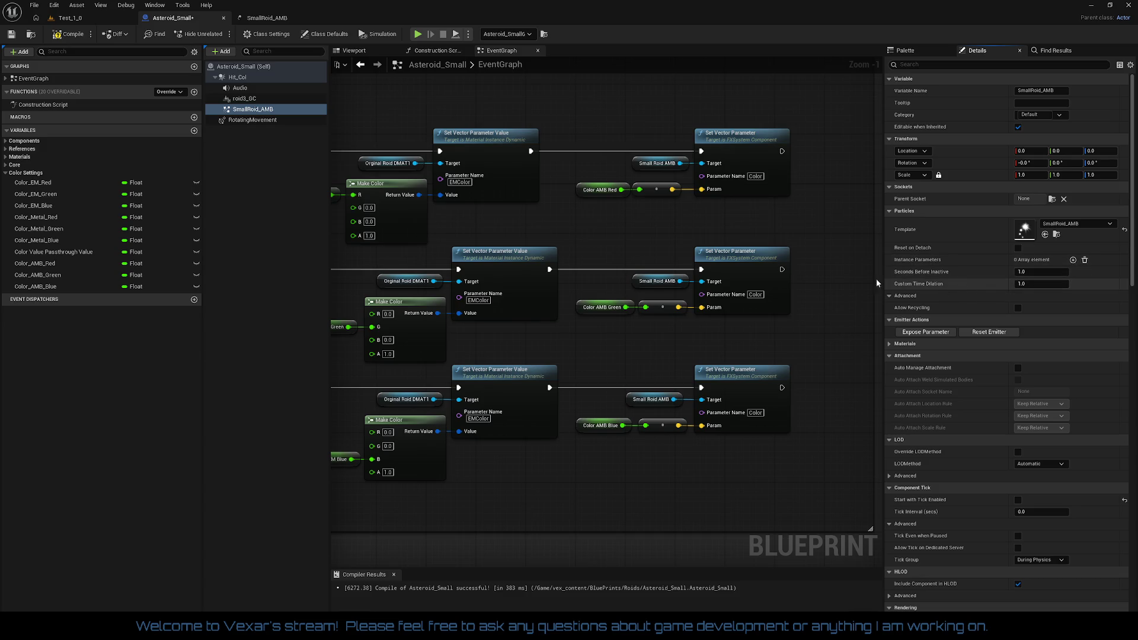
click(82, 36)
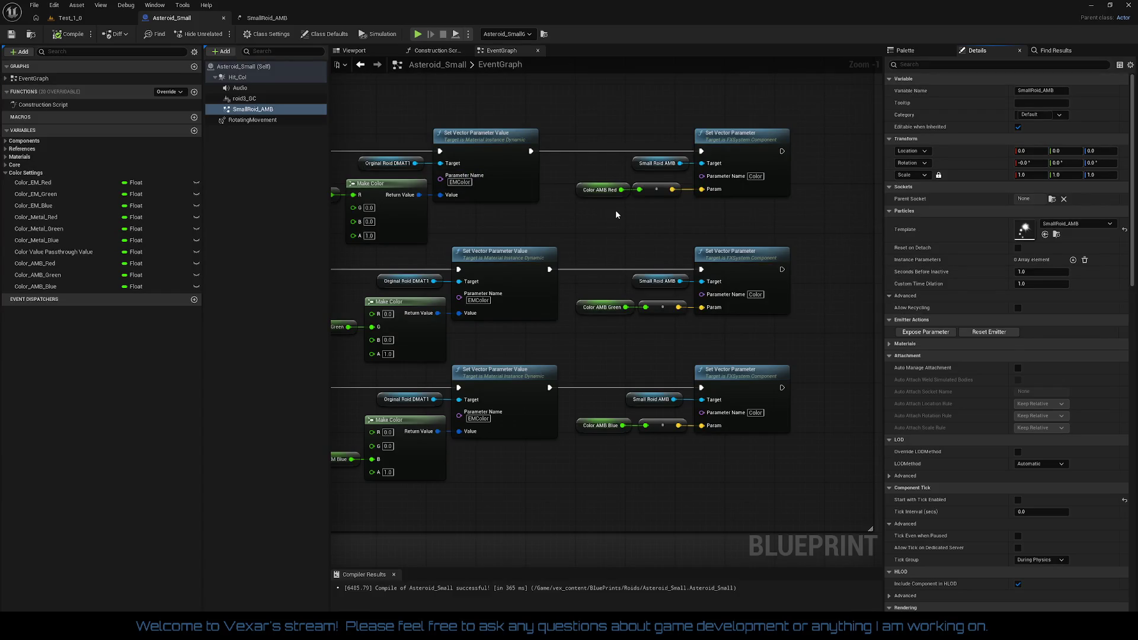
- Set the Color AMB Red variable's default value to 1.0
click(591, 208)
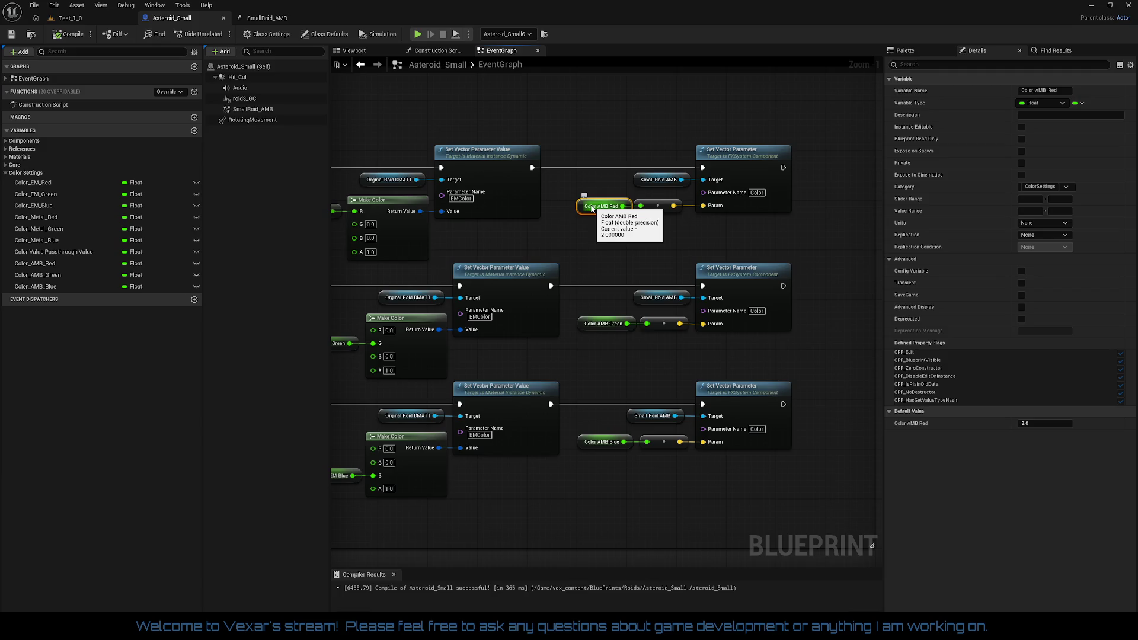
click(1043, 423)
text(1)
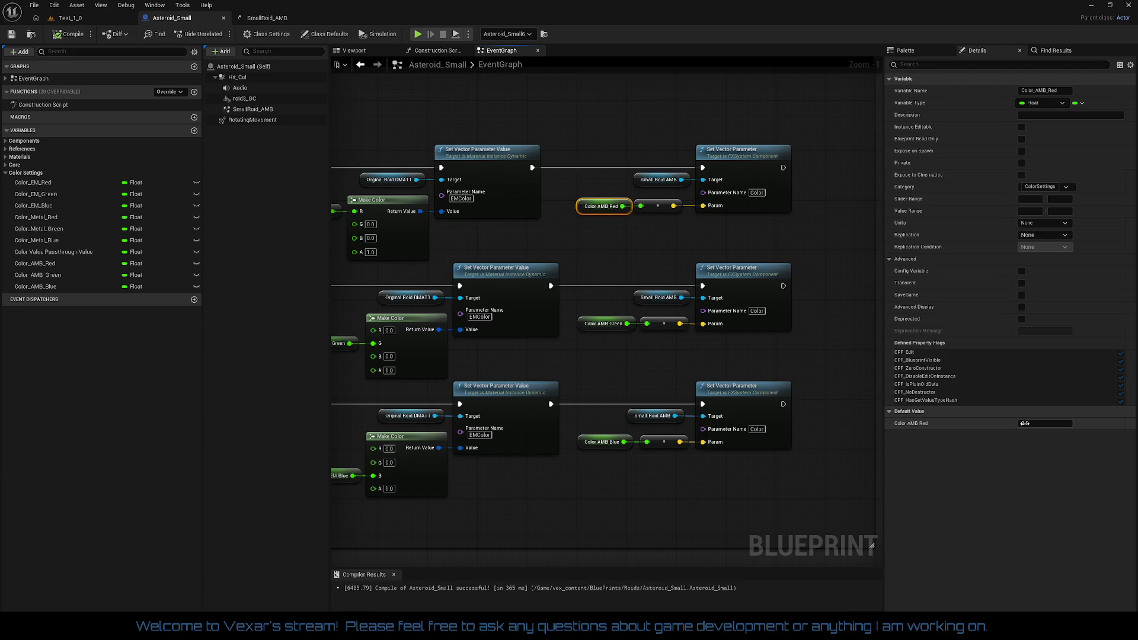
key(Return)
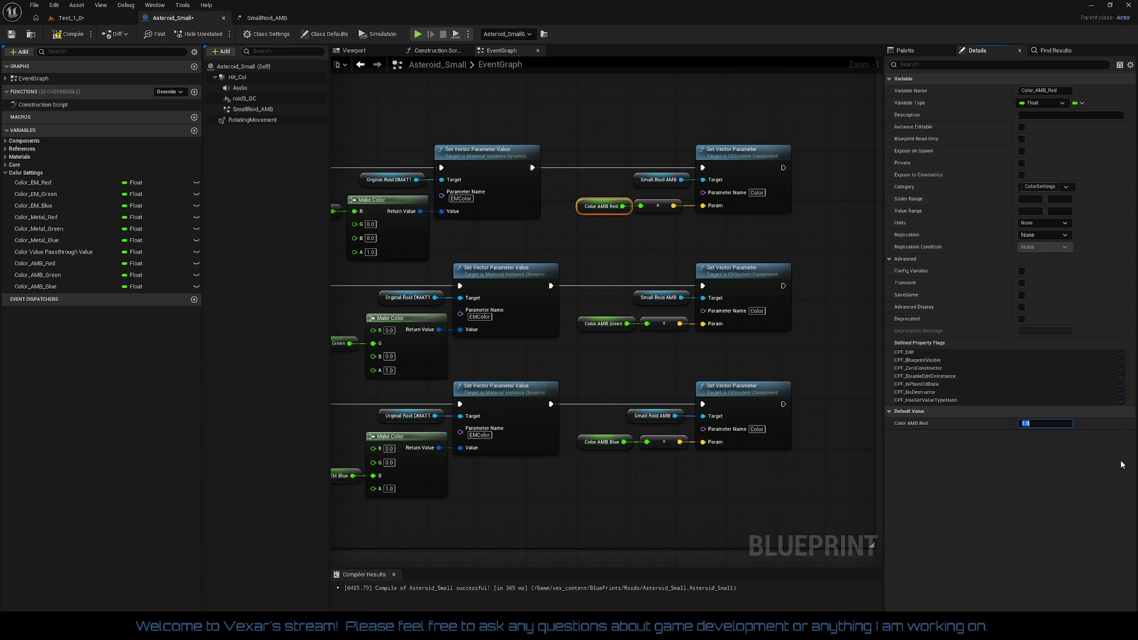
- Set the Color AMB Green variable's default value to 1.0
click(603, 325)
click(1043, 424)
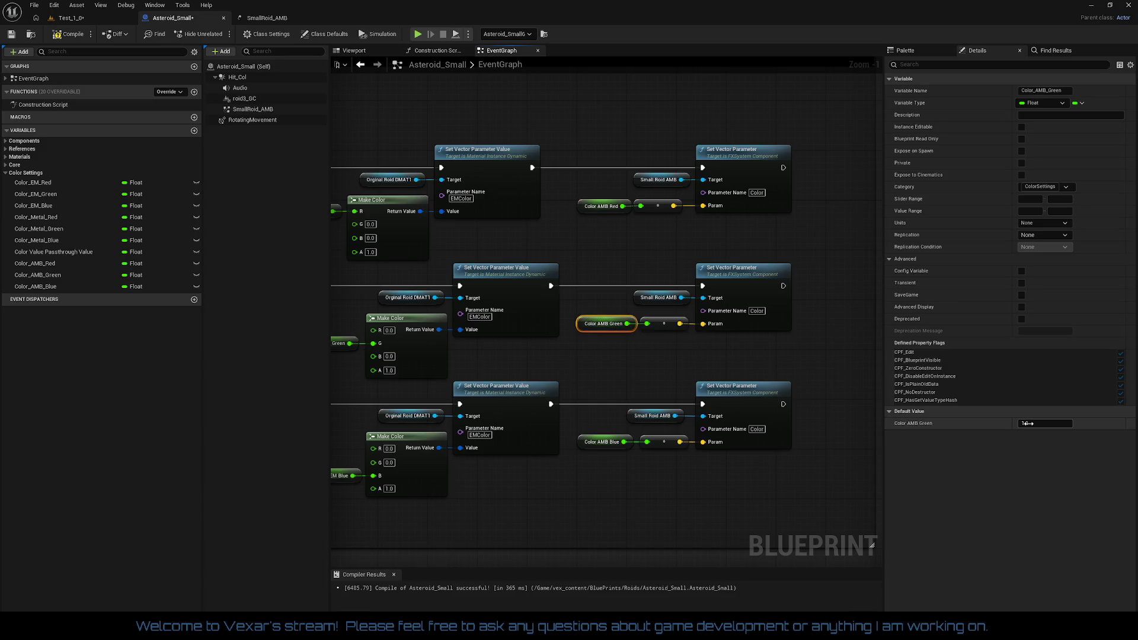
text(1)
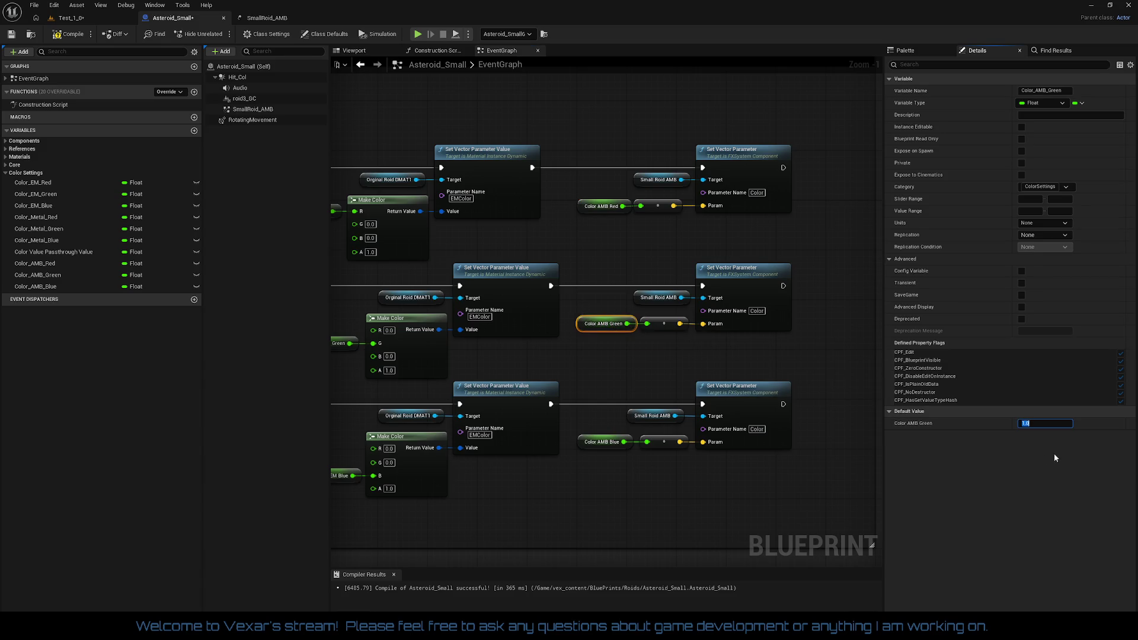
click(1043, 423)
click(74, 34)
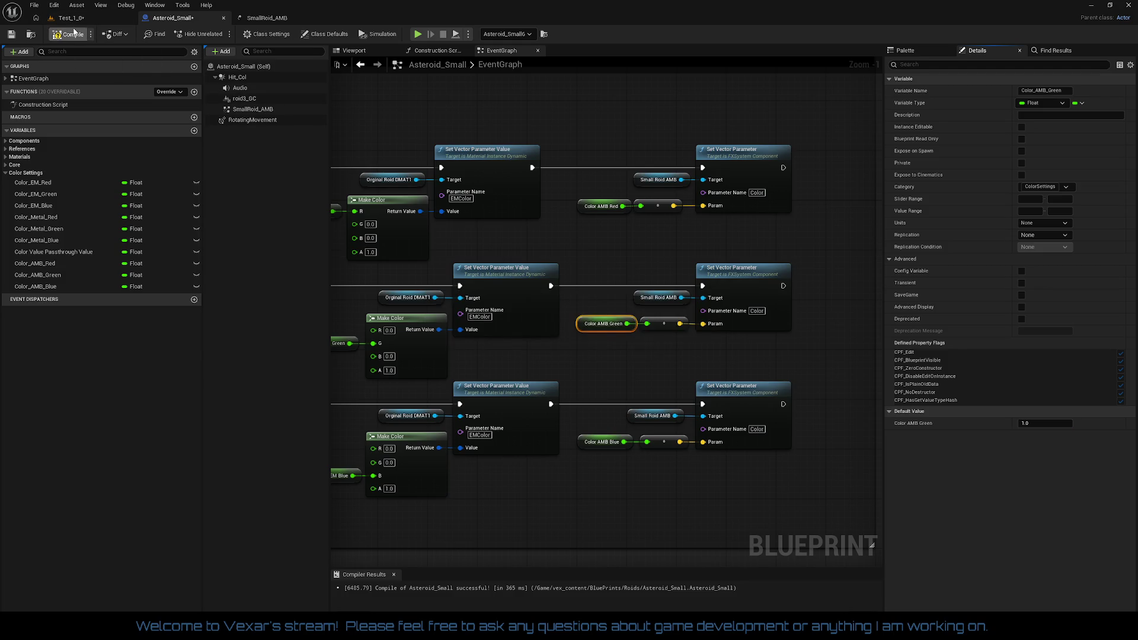
click(267, 18)
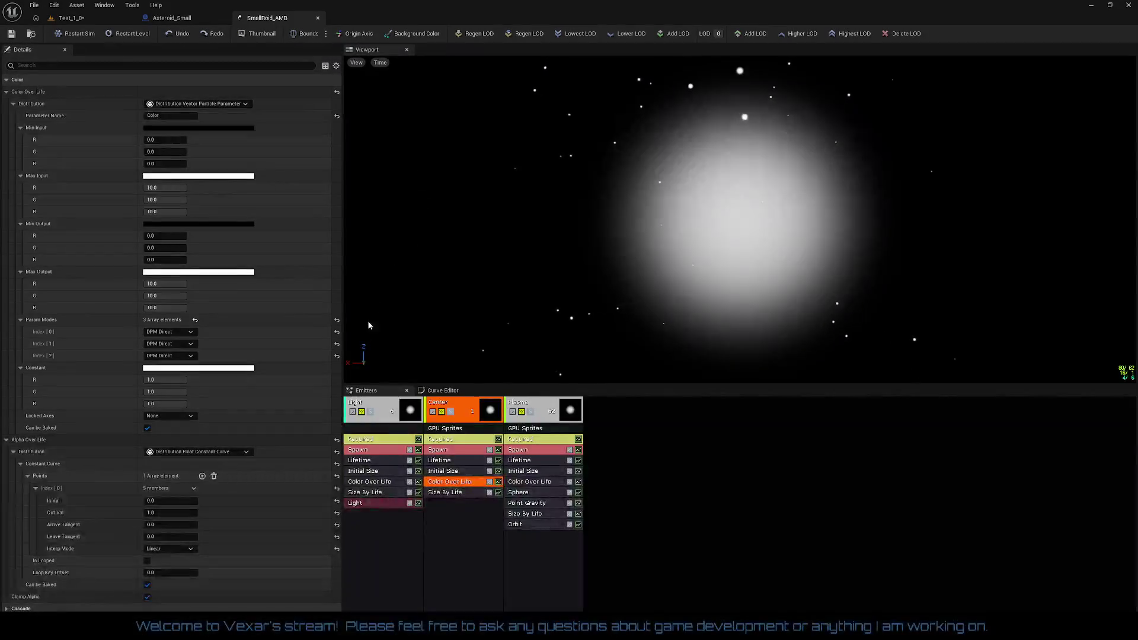
click(383, 485)
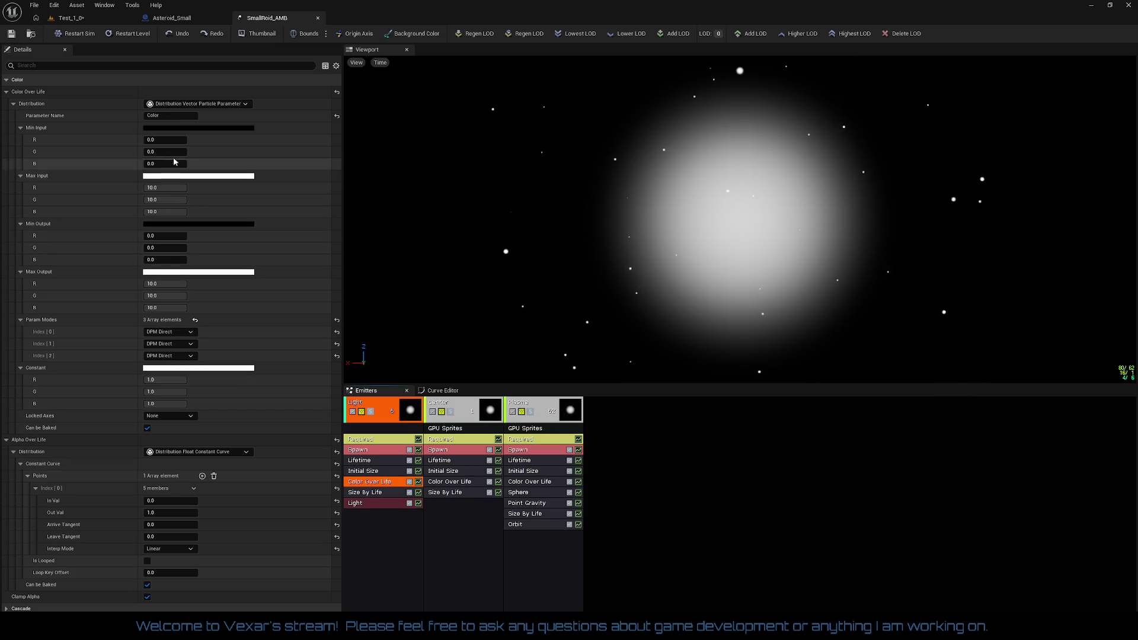
click(446, 482)
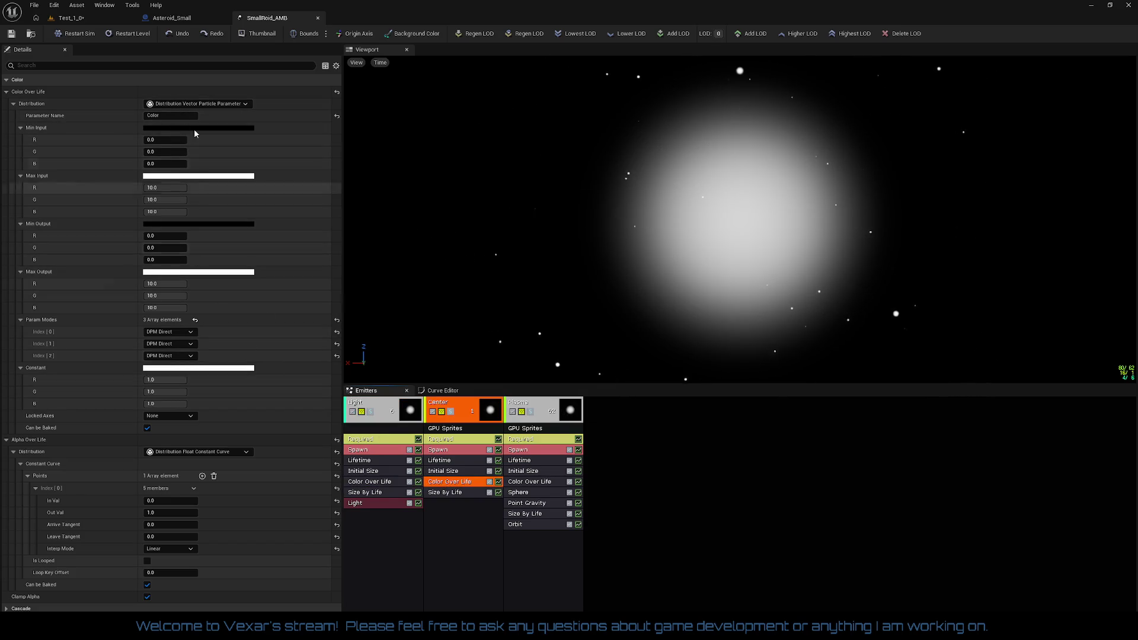
click(541, 479)
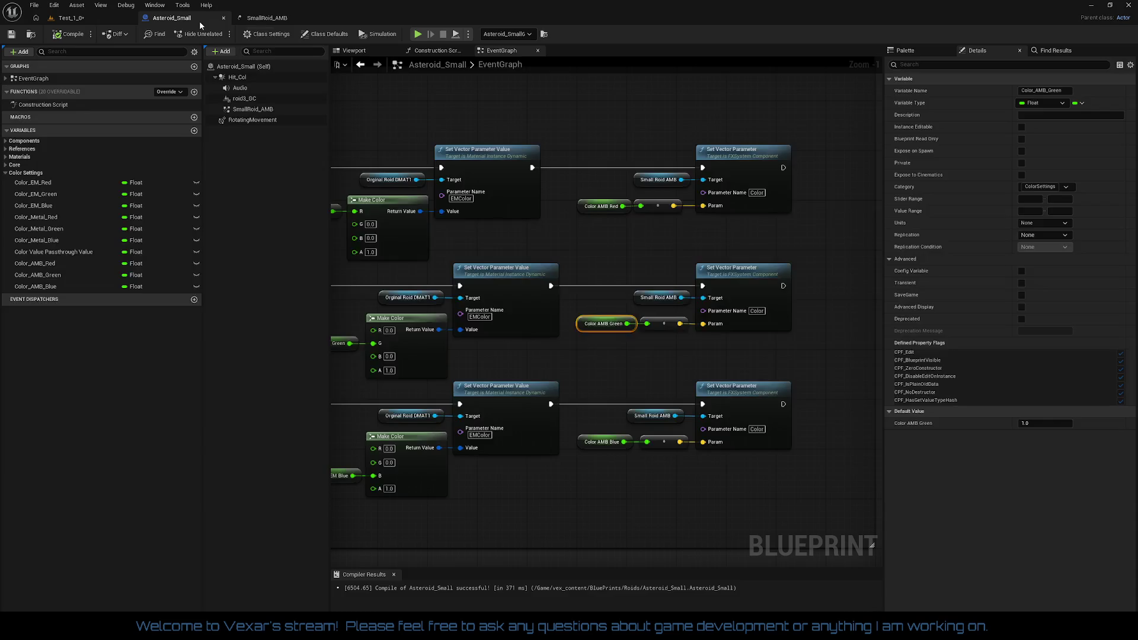
click(199, 20)
- Frame the Set Vector Parameter nodes and select the top row of Small Roid AMB nodes
mouse_move(569, 259)
mouse_down()
mouse_move(620, 257)
mouse_move(597, 261)
mouse_up()
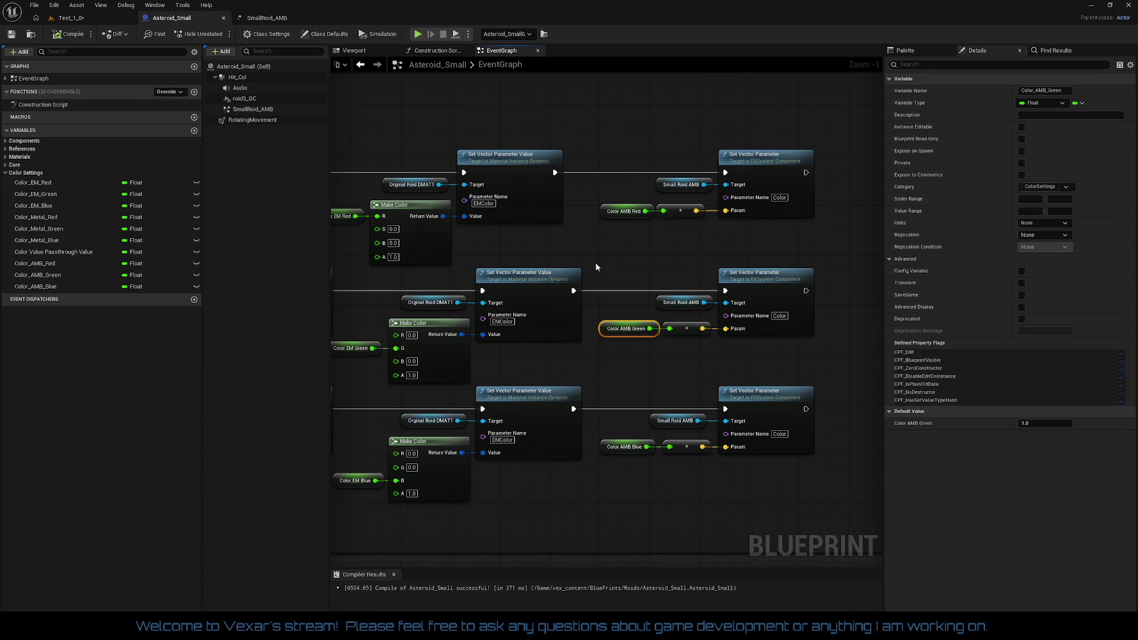
mouse_move(595, 262)
mouse_down()
mouse_move(769, 247)
mouse_move(809, 258)
mouse_move(555, 254)
mouse_up()
drag(652, 255, 599, 257)
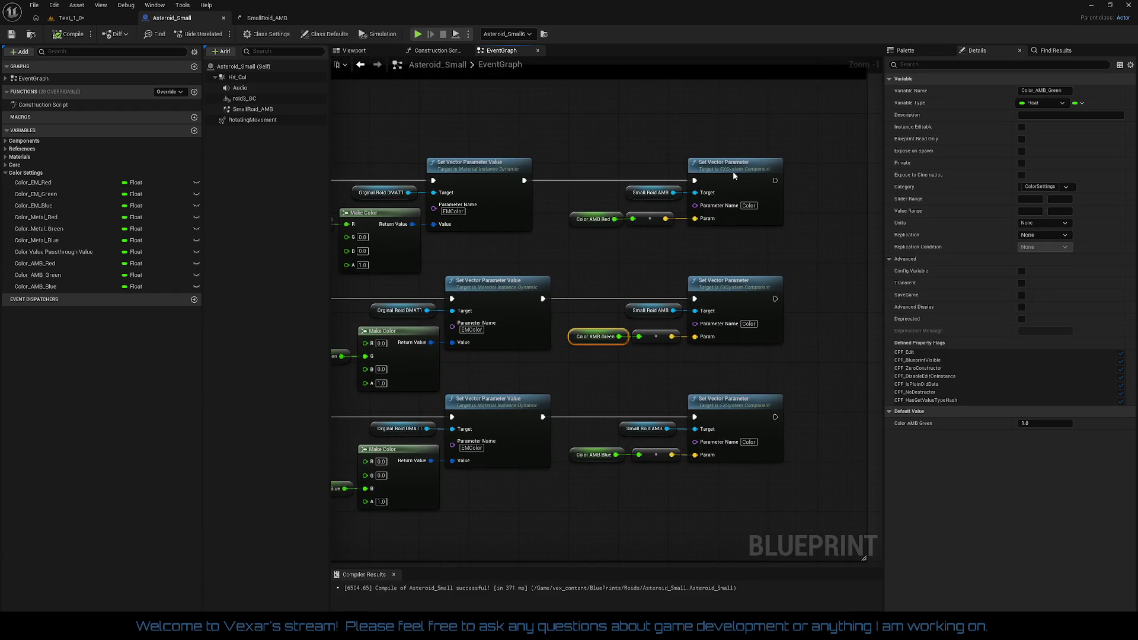
click(734, 176)
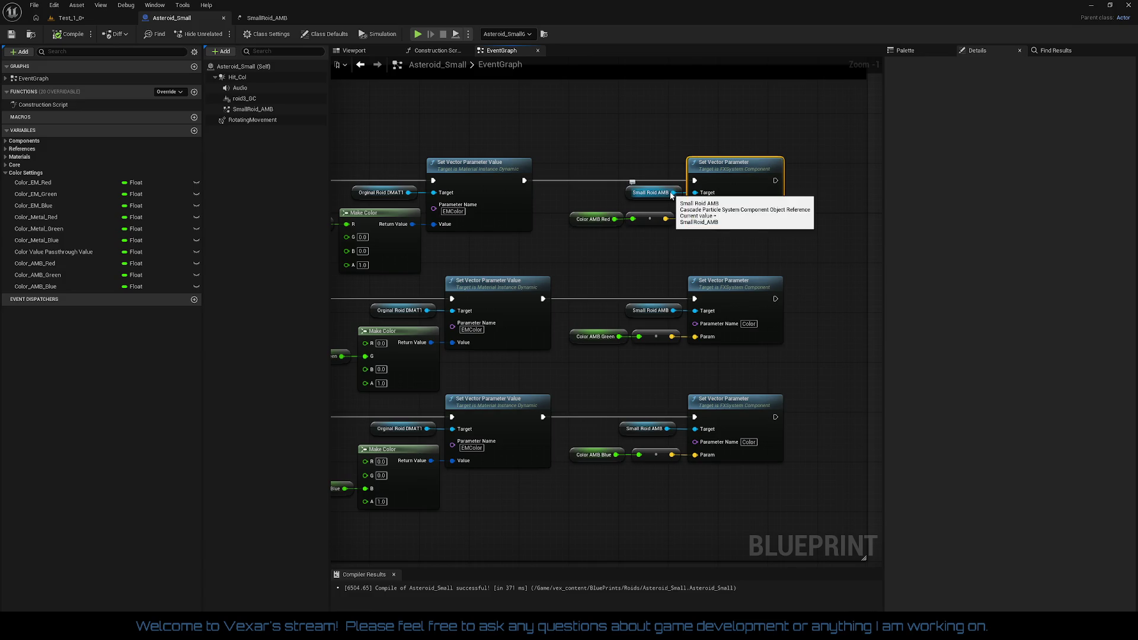
mouse_move(652, 194)
mouse_down()
mouse_move(595, 197)
mouse_move(619, 196)
mouse_up()
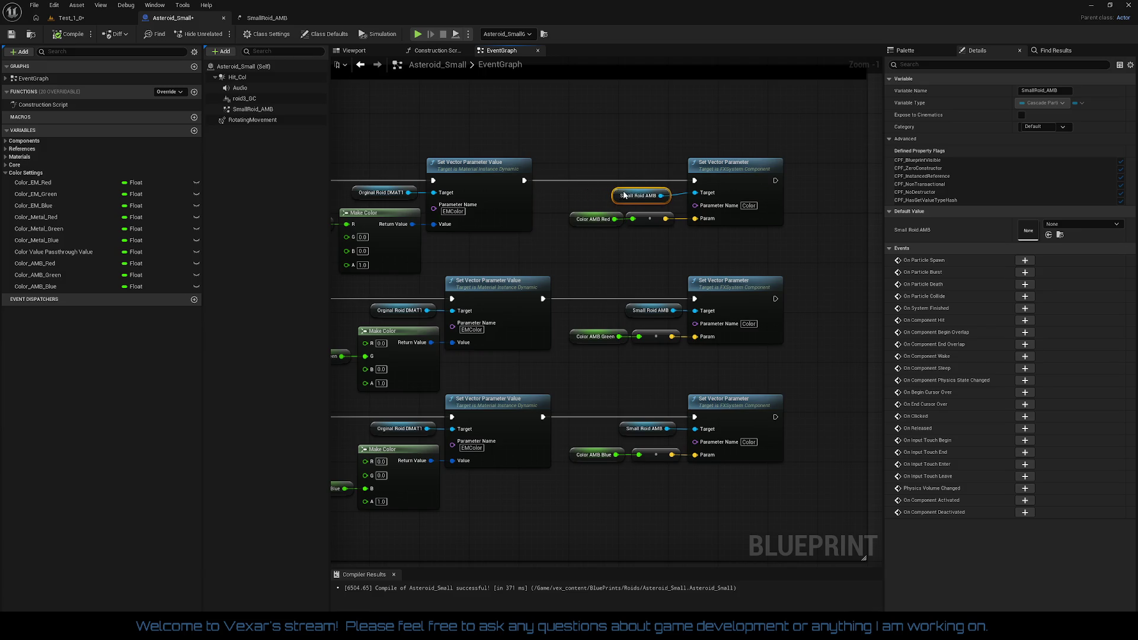
mouse_move(553, 141)
mouse_down()
mouse_move(657, 184)
mouse_move(754, 255)
mouse_up()
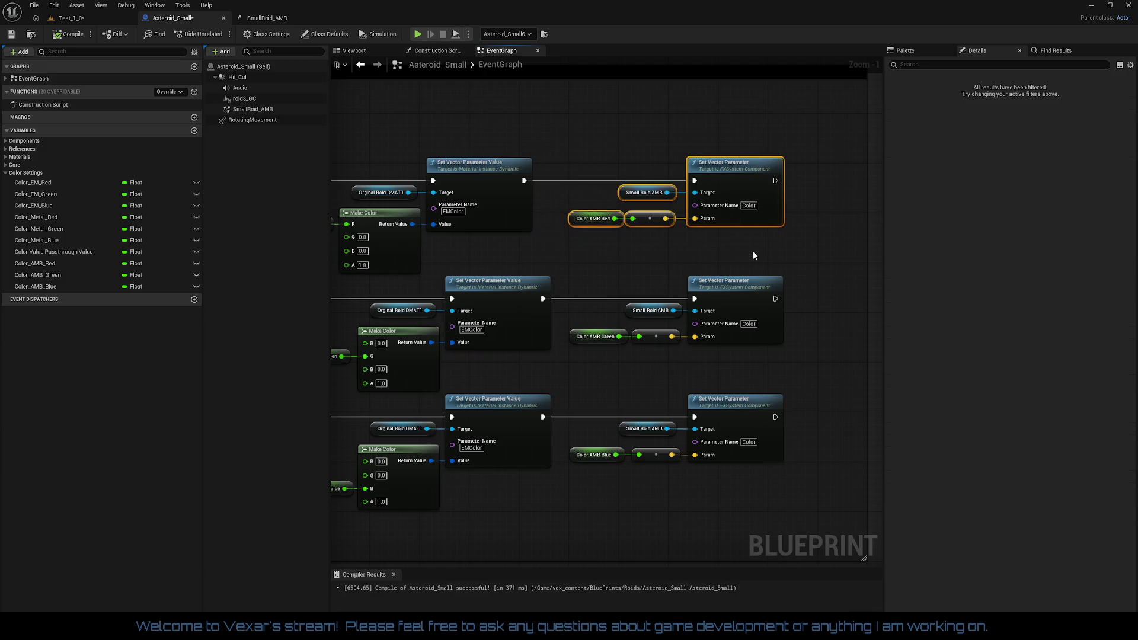
- Drop a new Small Roid AMB getter and create a Set Color Parameter node from it via 'set par'
mouse_move(252, 109)
mouse_down()
mouse_move(664, 96)
mouse_move(617, 96)
mouse_move(677, 120)
mouse_up()
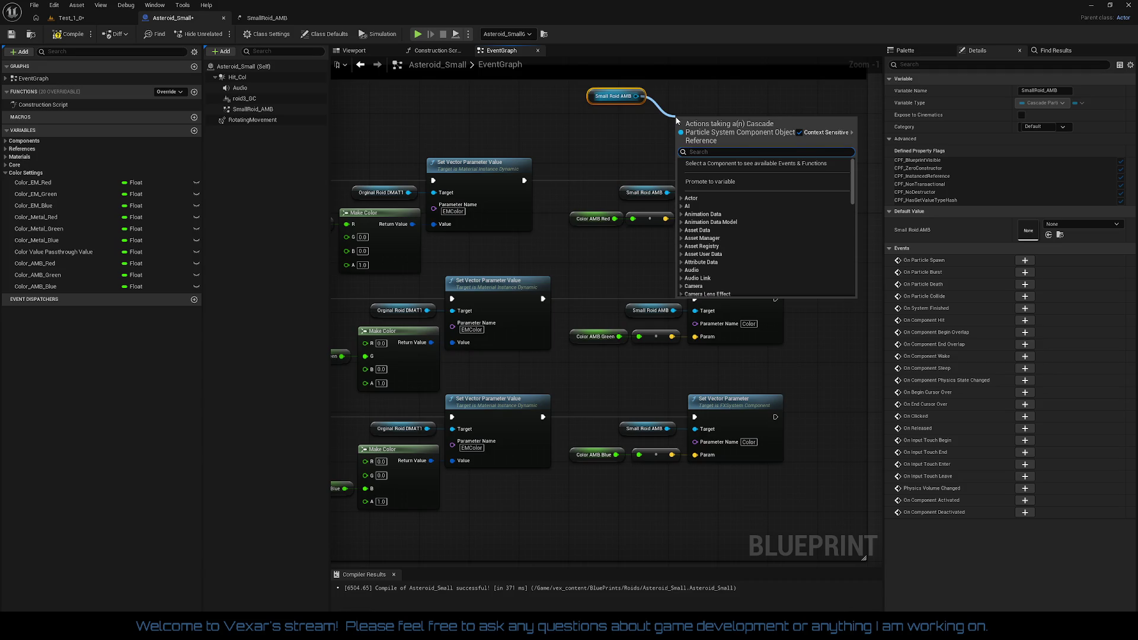
text(set par)
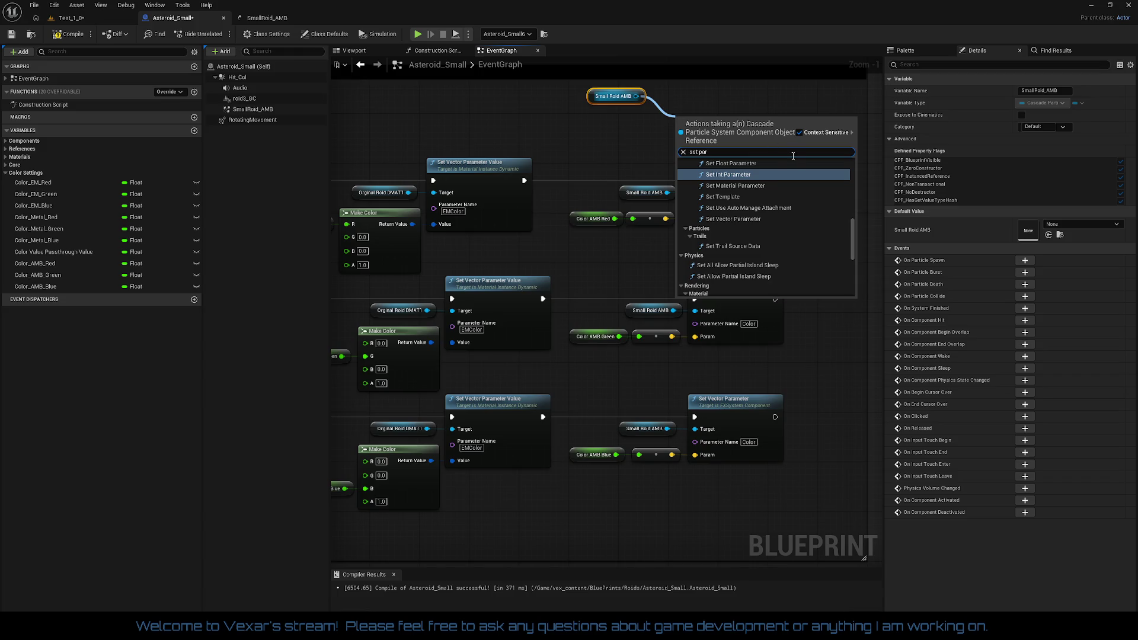
scroll(783, 176, up, 1)
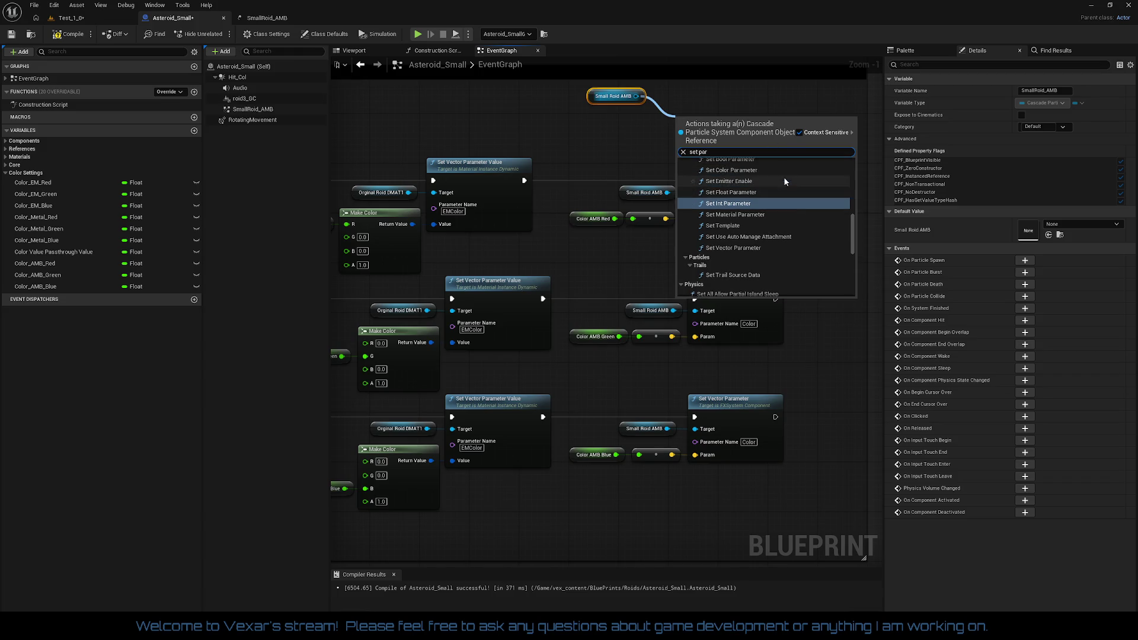
scroll(785, 177, up, 1)
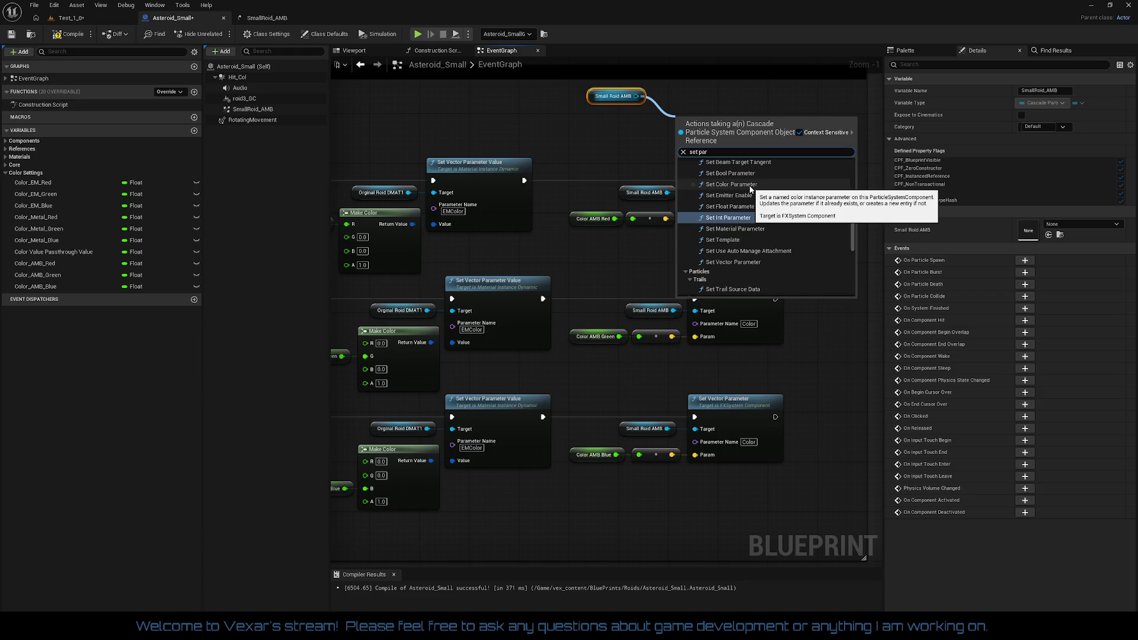
click(750, 186)
drag(737, 149, 737, 110)
drag(663, 126, 657, 180)
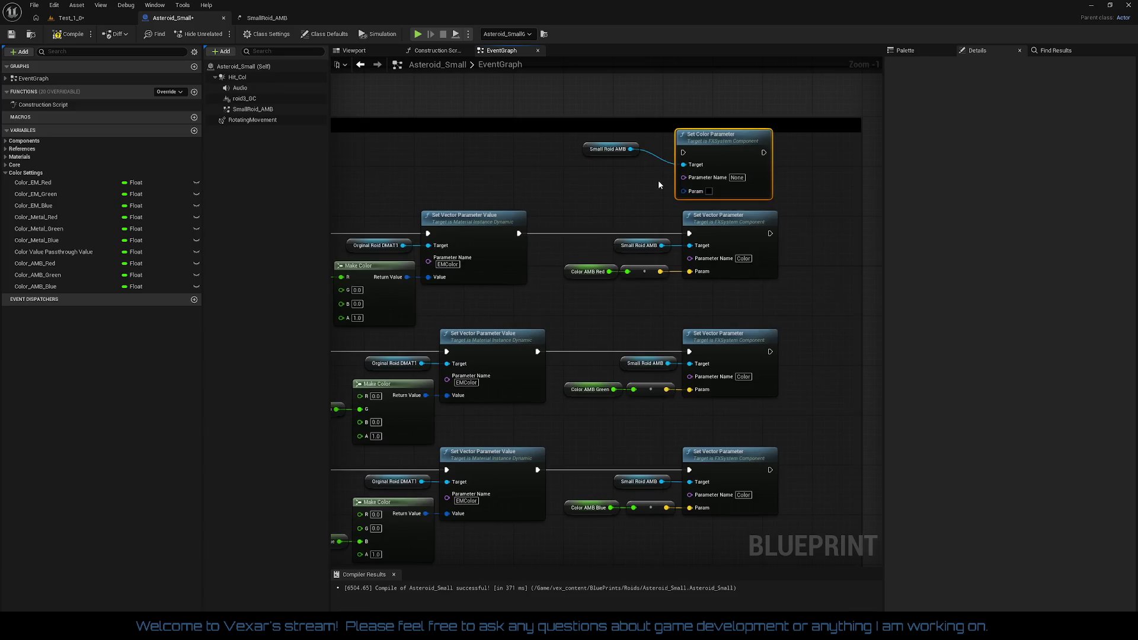
- Name the new node's parameter 'Color' and place its Small Roid AMB getter beside it
click(737, 177)
text(Color)
key(Return)
mouse_move(595, 153)
mouse_down()
mouse_move(739, 206)
mouse_move(727, 171)
mouse_up()
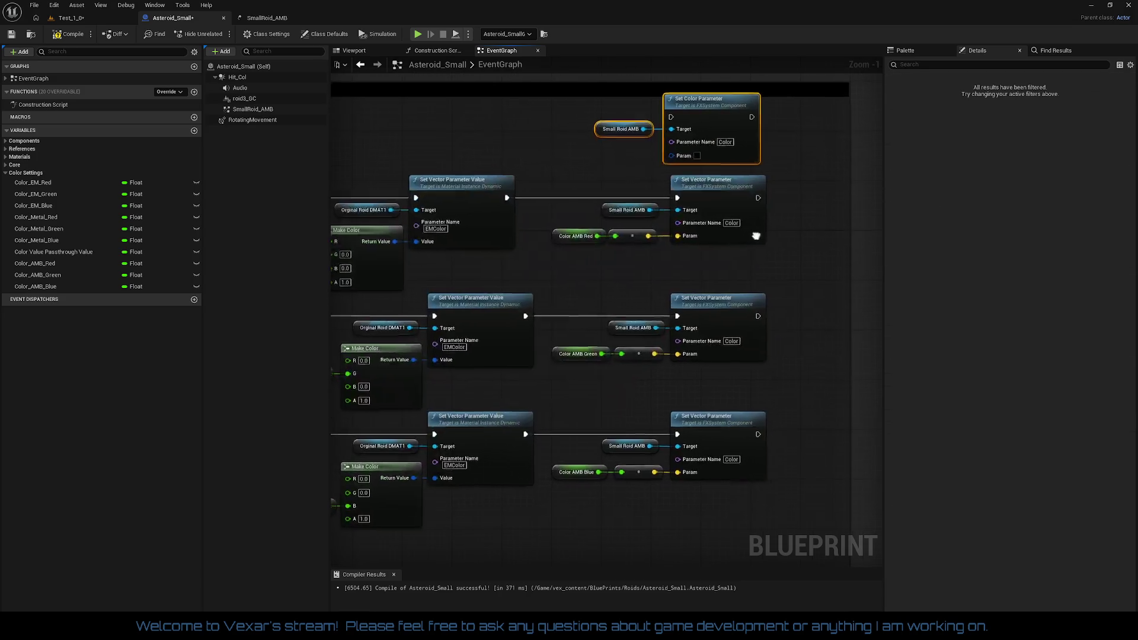
- Delete the three Set Vector Parameter nodes and wire two pasted Set Color Parameter copies
drag(780, 503, 724, 178)
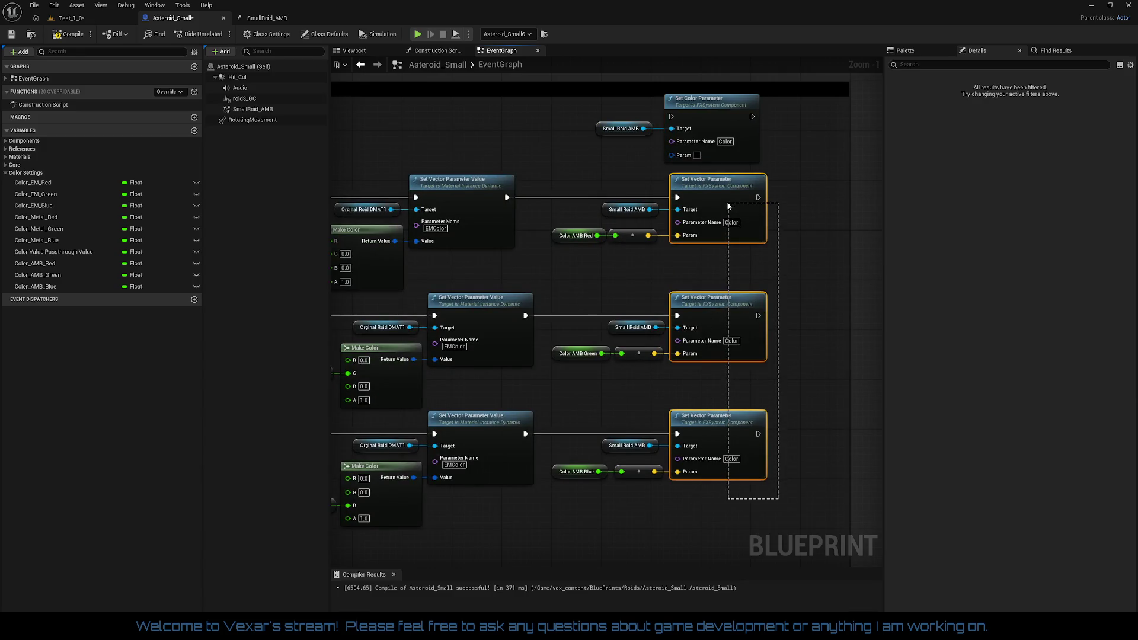
key(Delete)
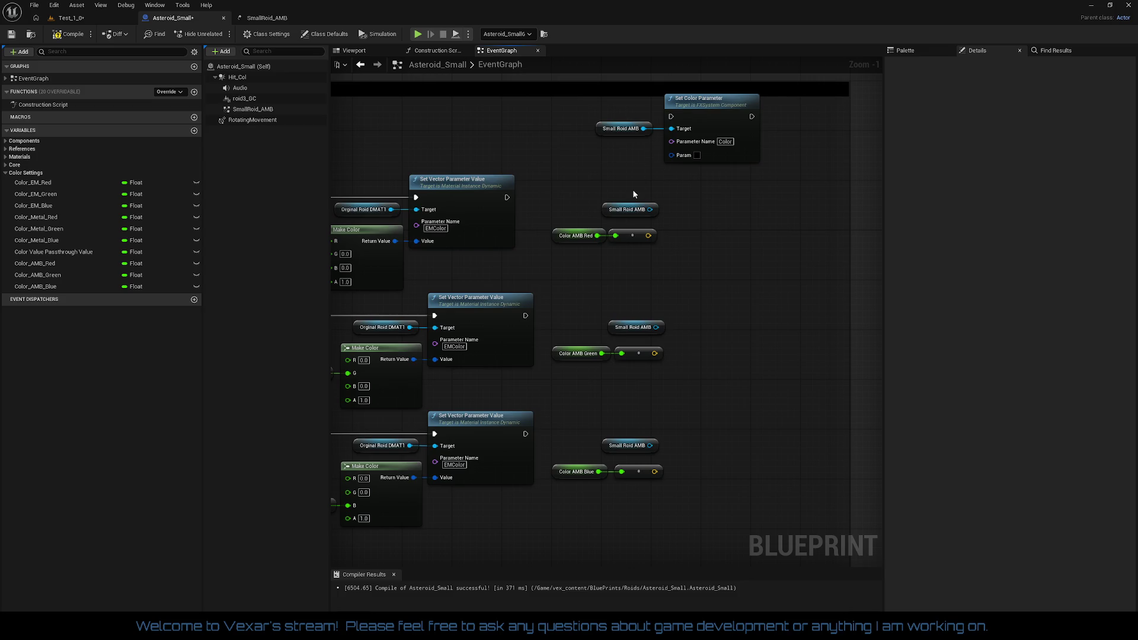
drag(768, 210, 728, 149)
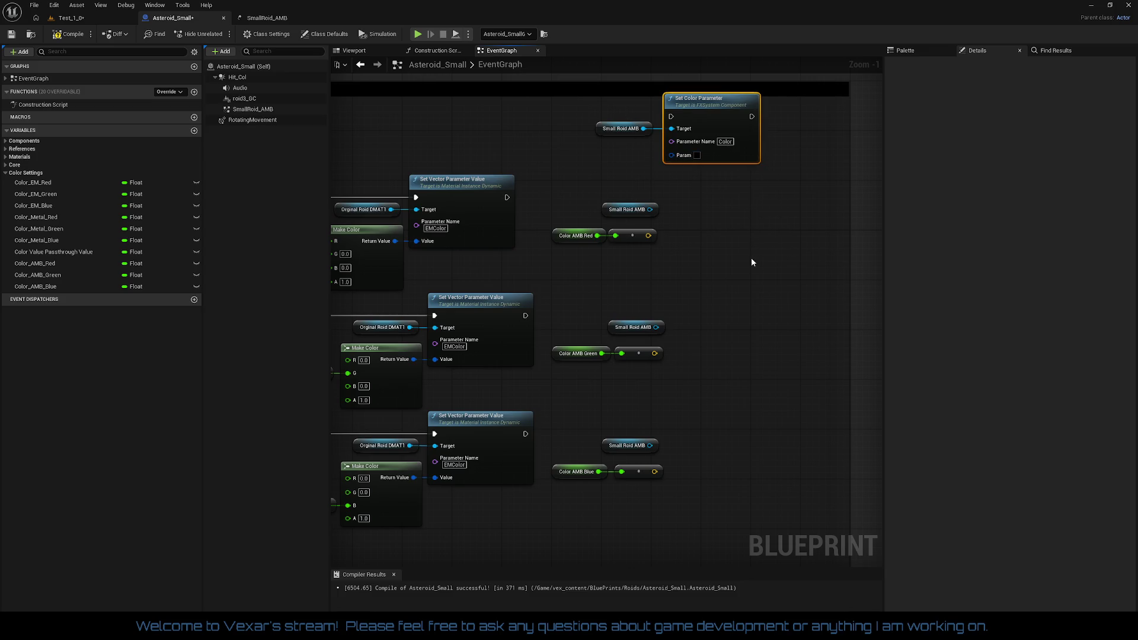
key(ctrl+v)
key(ctrl+v)
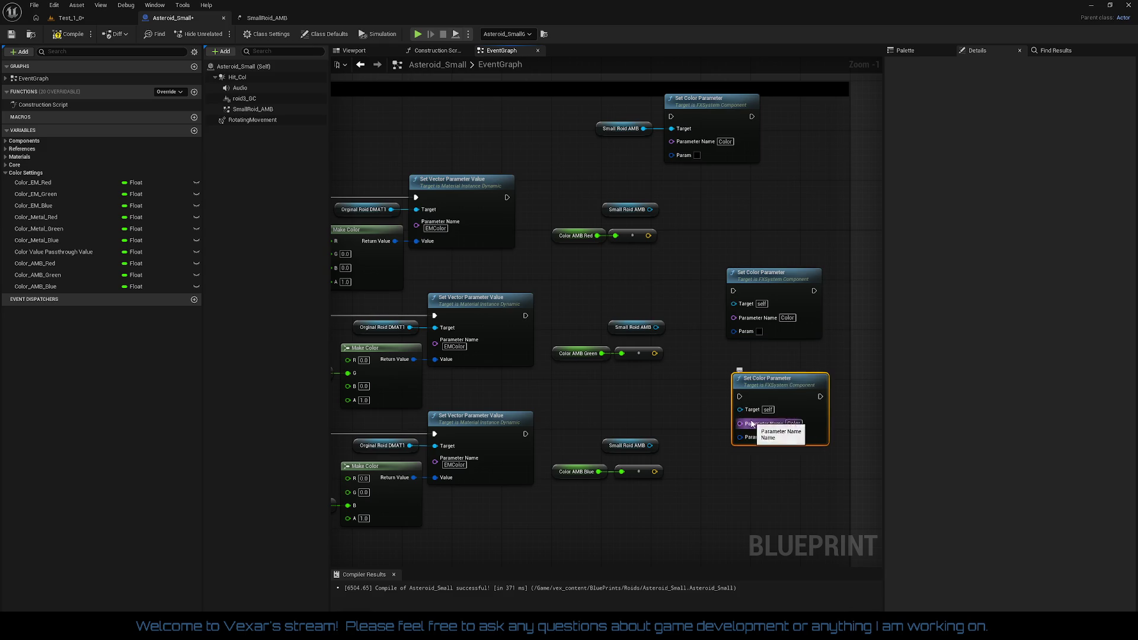
mouse_move(740, 409)
mouse_down()
mouse_move(660, 448)
mouse_move(664, 421)
mouse_move(701, 416)
mouse_move(715, 431)
mouse_move(525, 434)
mouse_up()
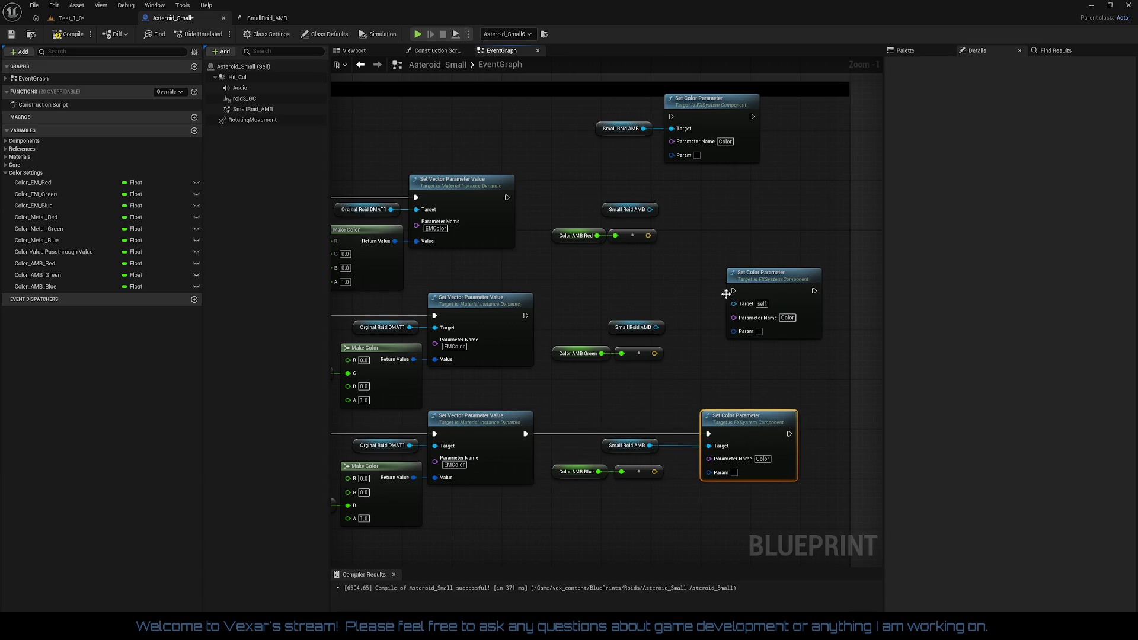
mouse_move(734, 295)
mouse_down()
mouse_move(521, 330)
mouse_move(525, 315)
mouse_move(728, 307)
mouse_move(655, 331)
mouse_up()
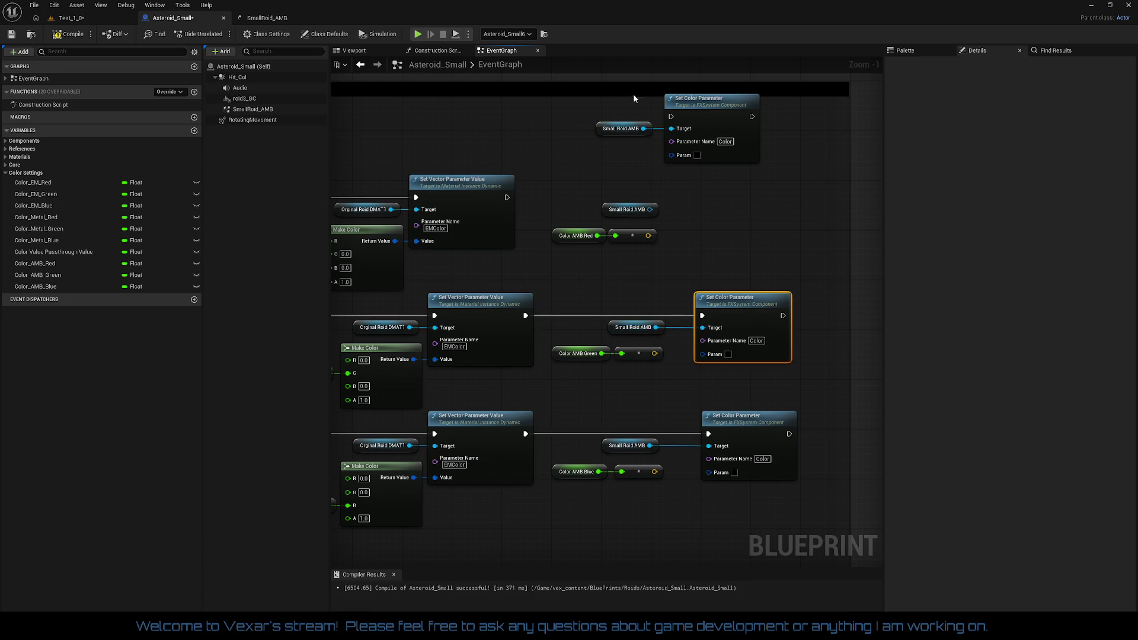
drag(634, 95, 656, 133)
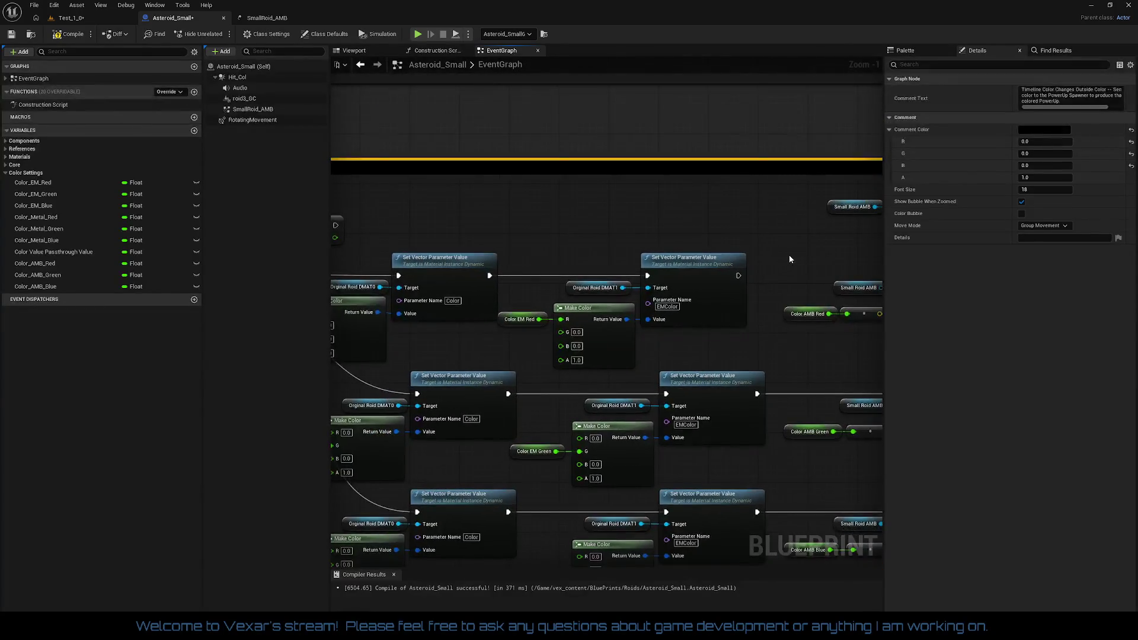
- Undo the comment move, delete the stray getter, and chain the top Set Color Parameter after Set Vector Parameter Value
key(ctrl+z)
click(587, 240)
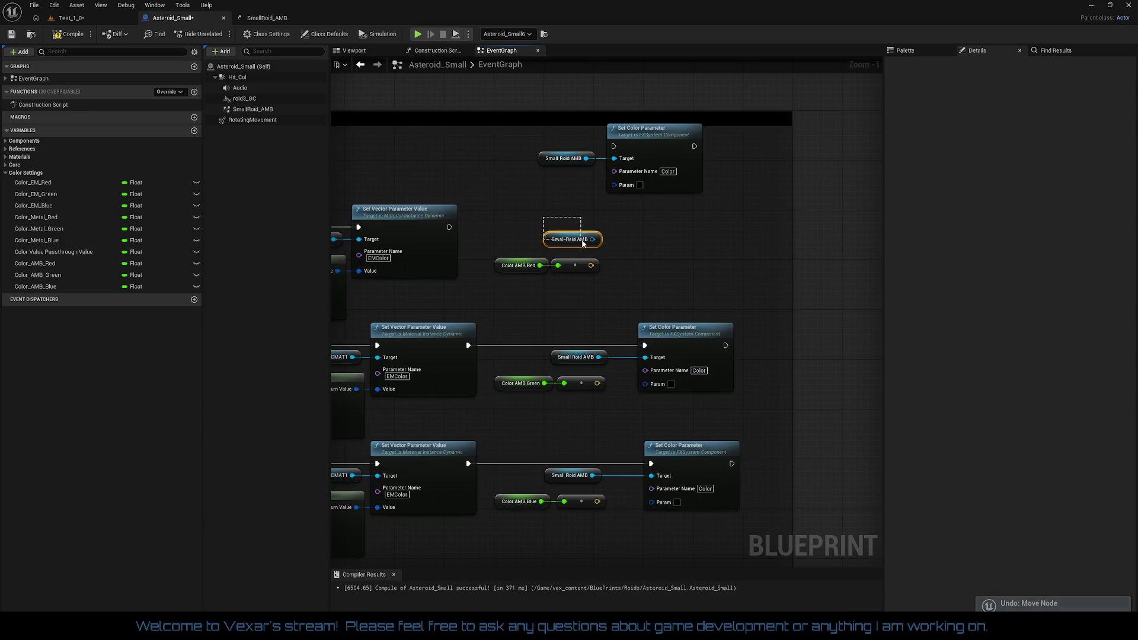
key(Delete)
drag(560, 140, 664, 198)
drag(658, 159, 693, 226)
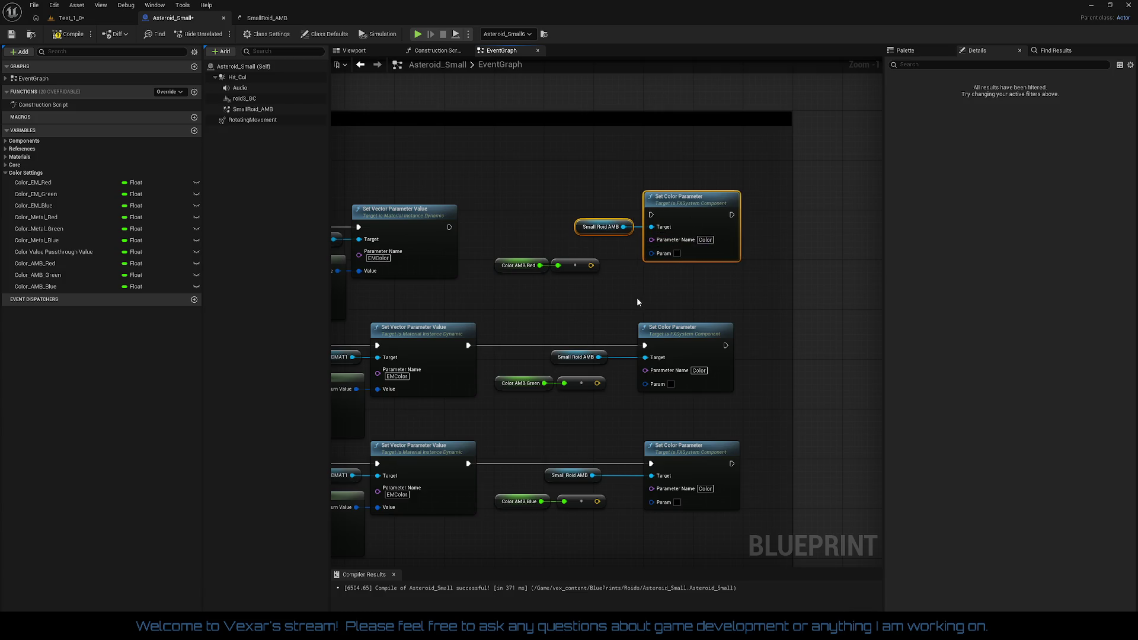
drag(623, 251, 675, 236)
drag(521, 211, 501, 212)
drag(624, 167, 762, 243)
drag(748, 200, 748, 207)
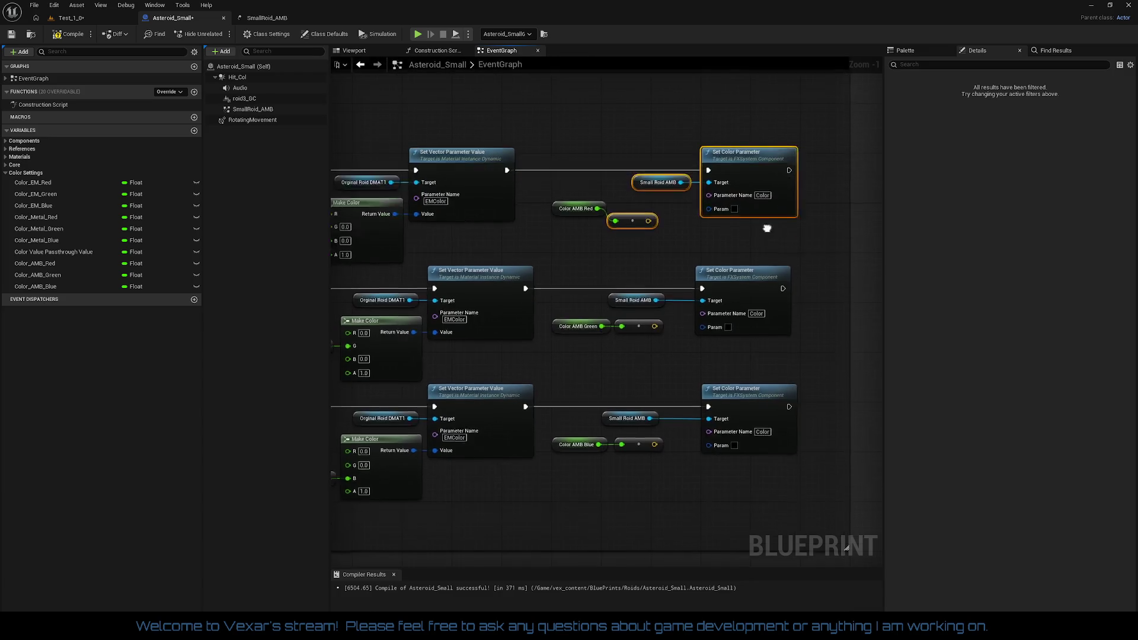
drag(742, 285, 748, 286)
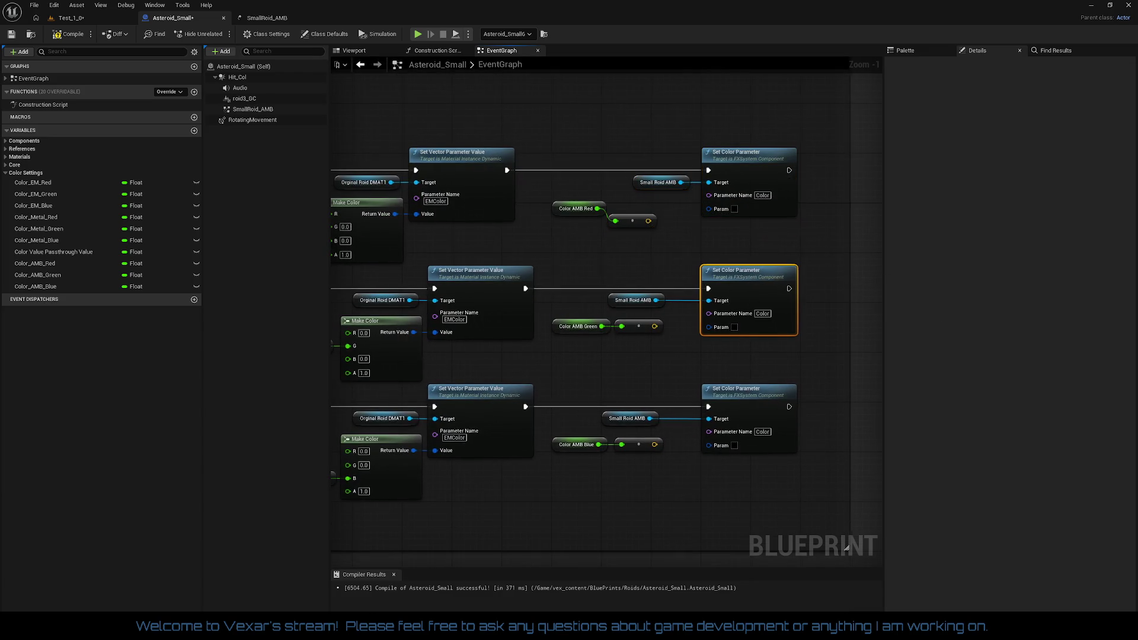
- Delete the Color AMB conversion nodes and the middle Make Color node
drag(669, 349, 720, 344)
click(683, 217)
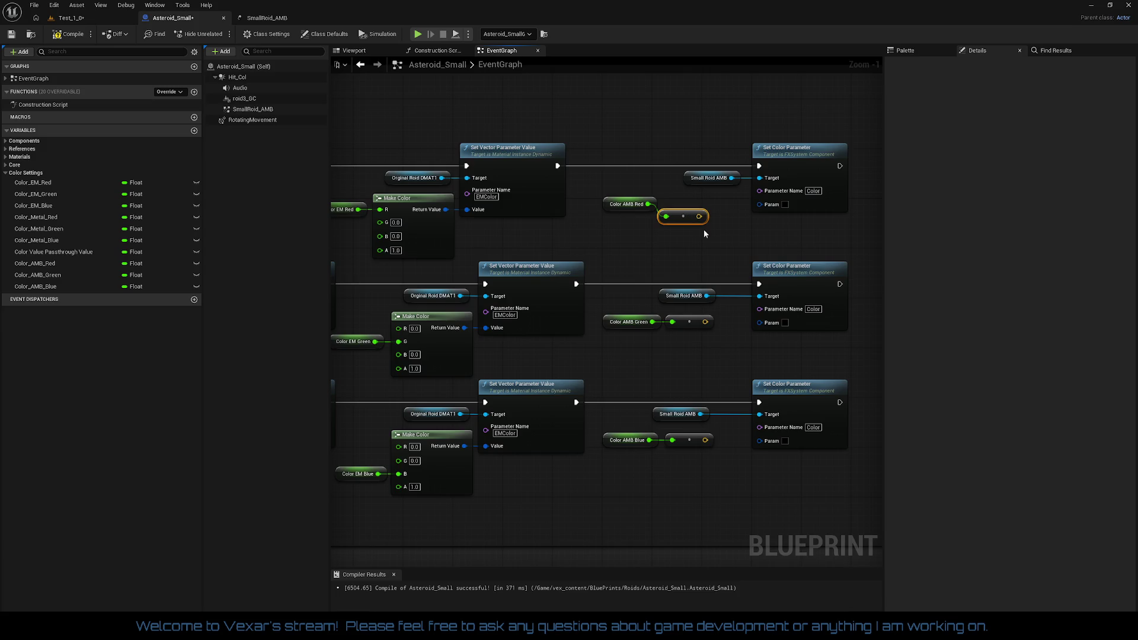
key(Delete)
drag(697, 359, 671, 323)
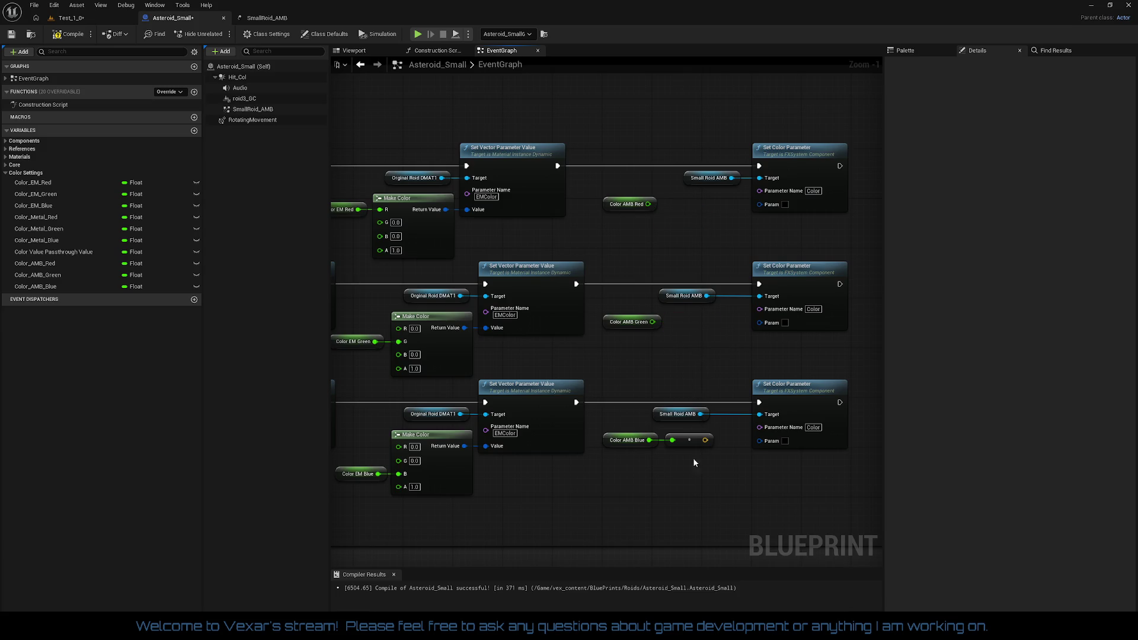
key(Delete)
mouse_move(514, 385)
mouse_down()
mouse_move(582, 347)
mouse_move(508, 338)
mouse_up()
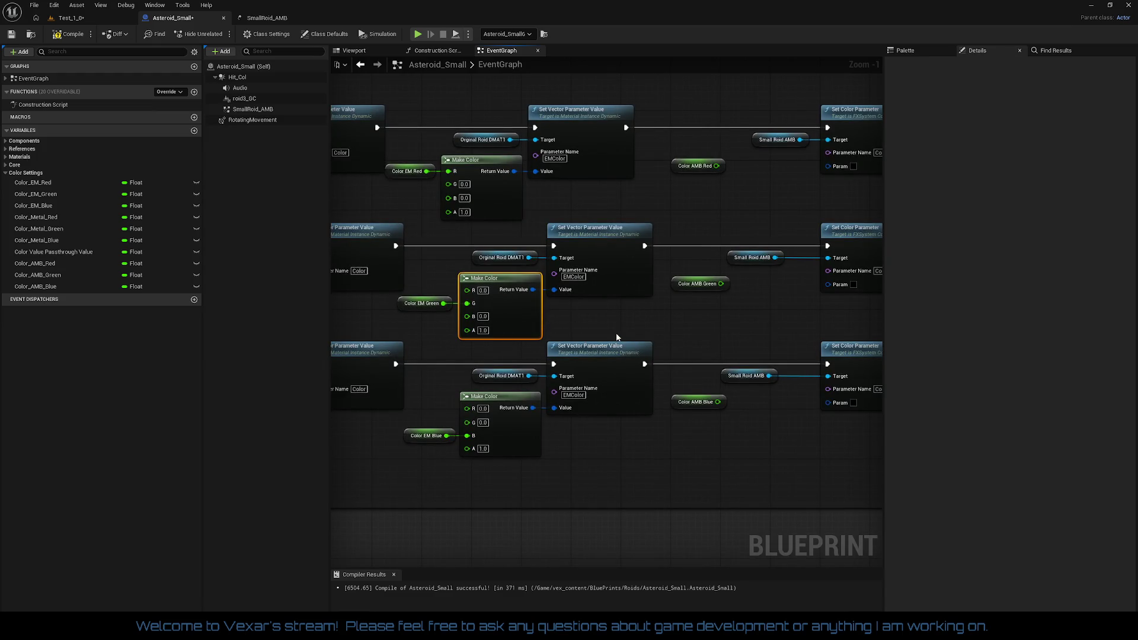
key(Delete)
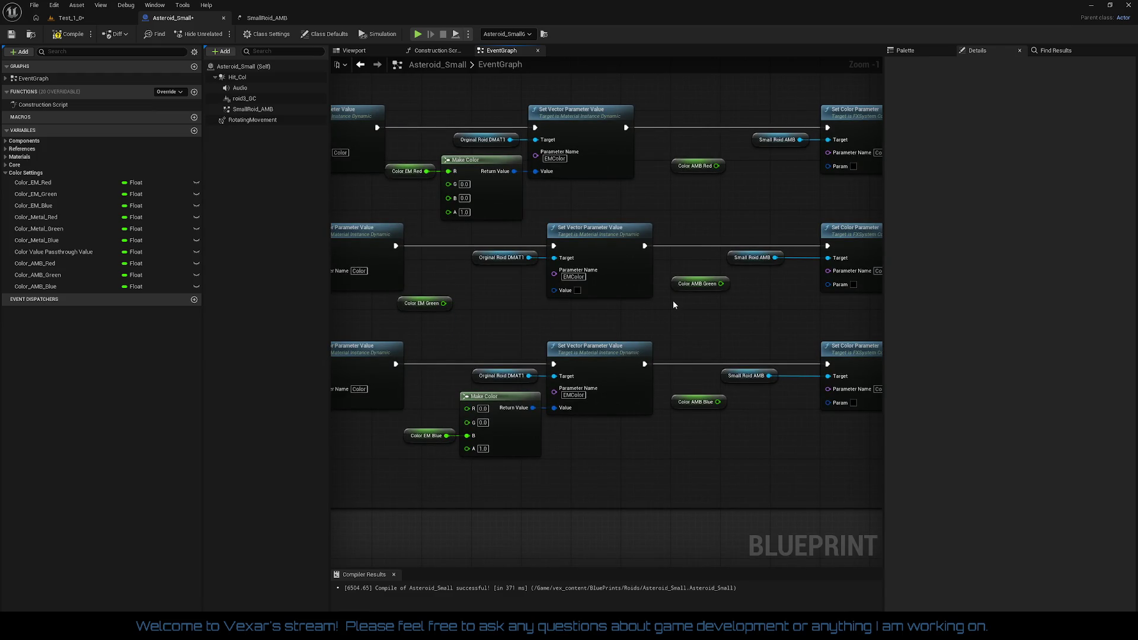
- Restore the Make Color node, paste copies, and place one beside Color AMB Red
key(ctrl+z)
drag(570, 312, 529, 330)
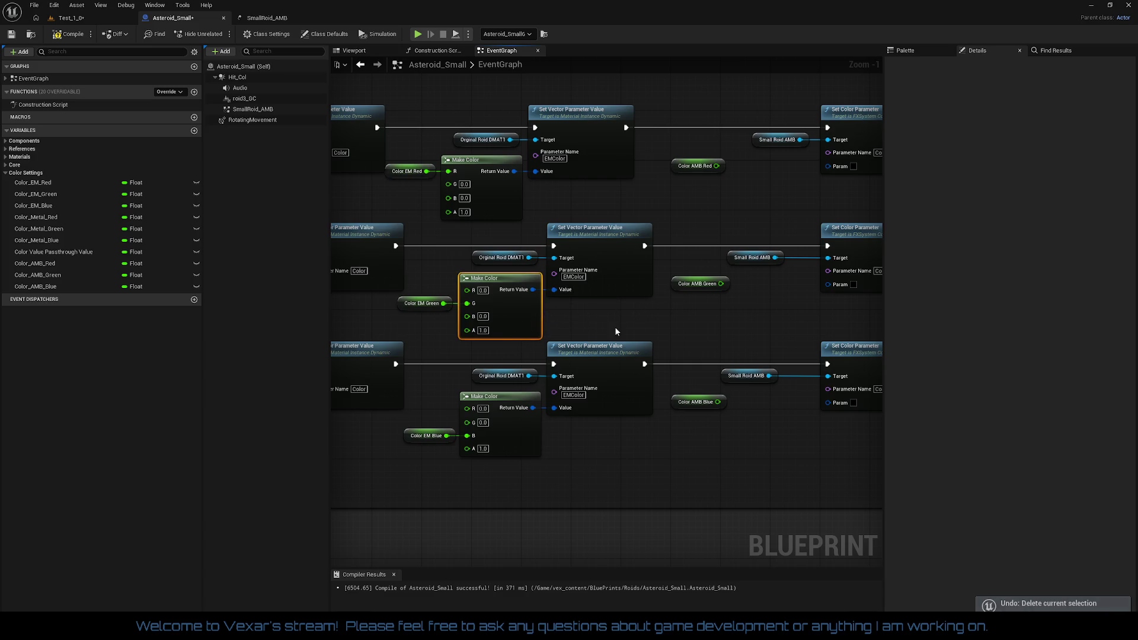
key(ctrl+c)
key(ctrl+v)
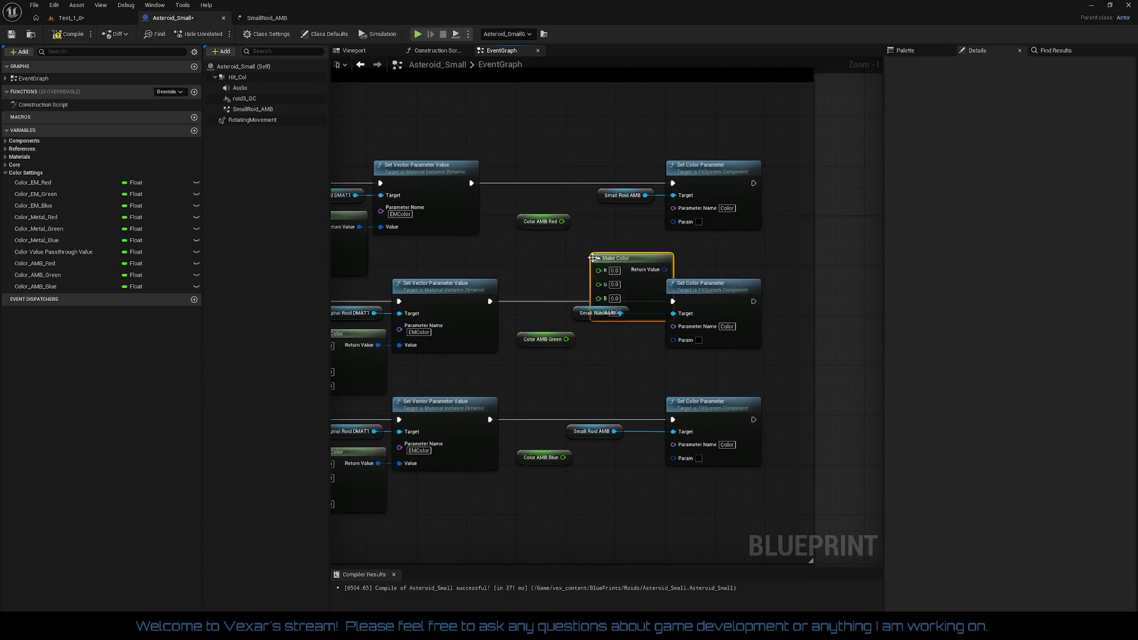
key(ctrl+v)
key(ctrl+v)
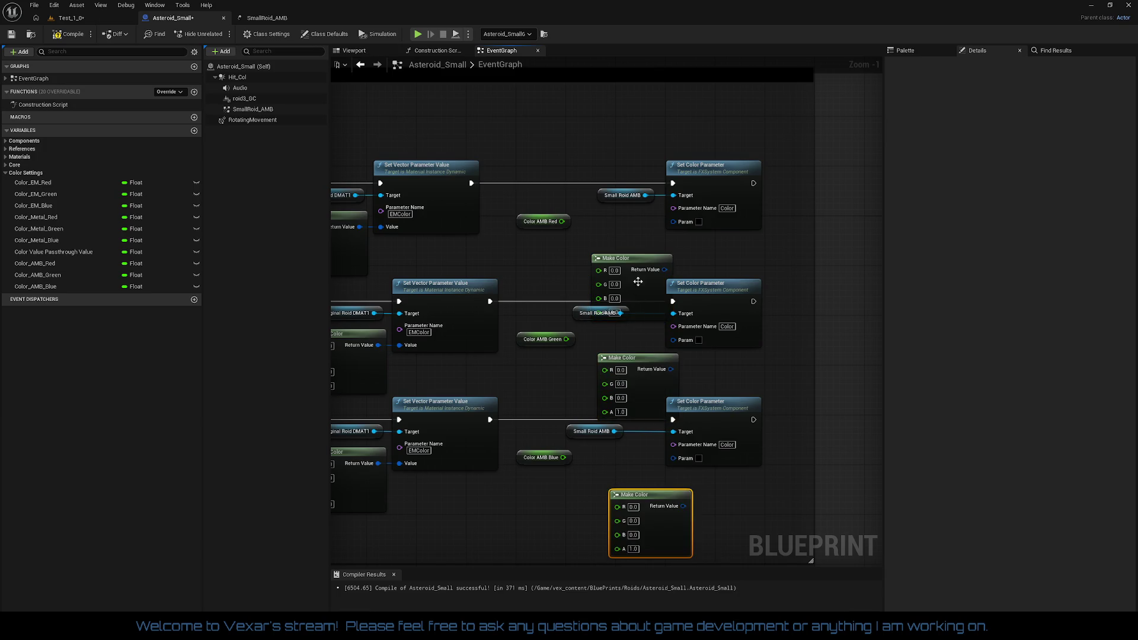
mouse_move(637, 282)
mouse_down()
mouse_move(633, 225)
mouse_move(610, 246)
mouse_move(652, 242)
mouse_move(613, 260)
mouse_move(675, 242)
mouse_move(705, 253)
mouse_up()
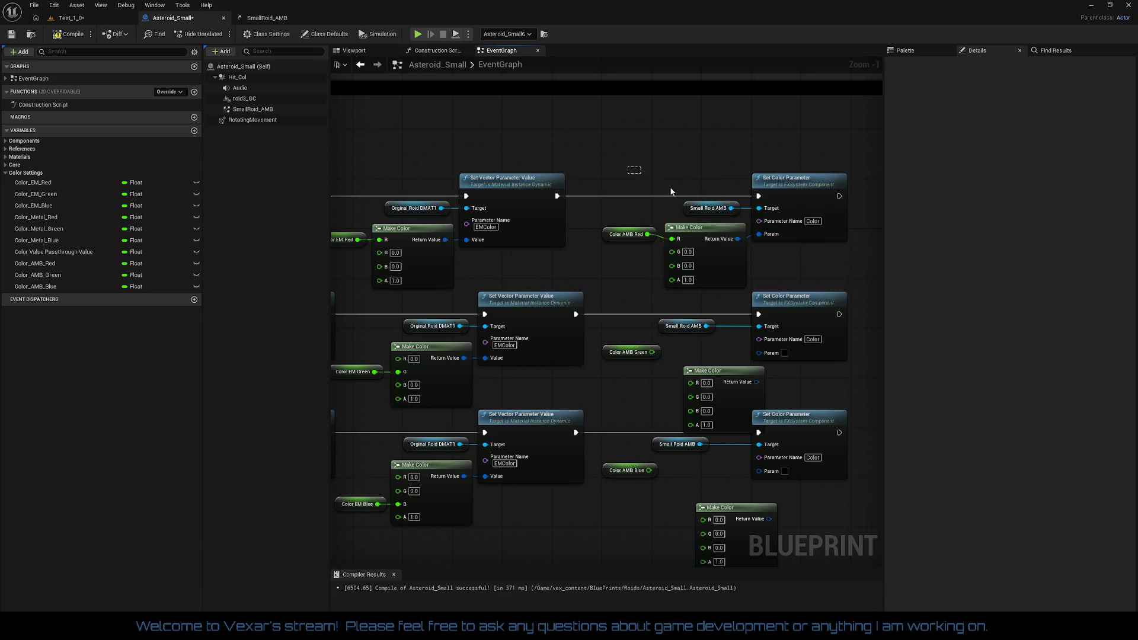
drag(599, 166, 790, 253)
click(768, 280)
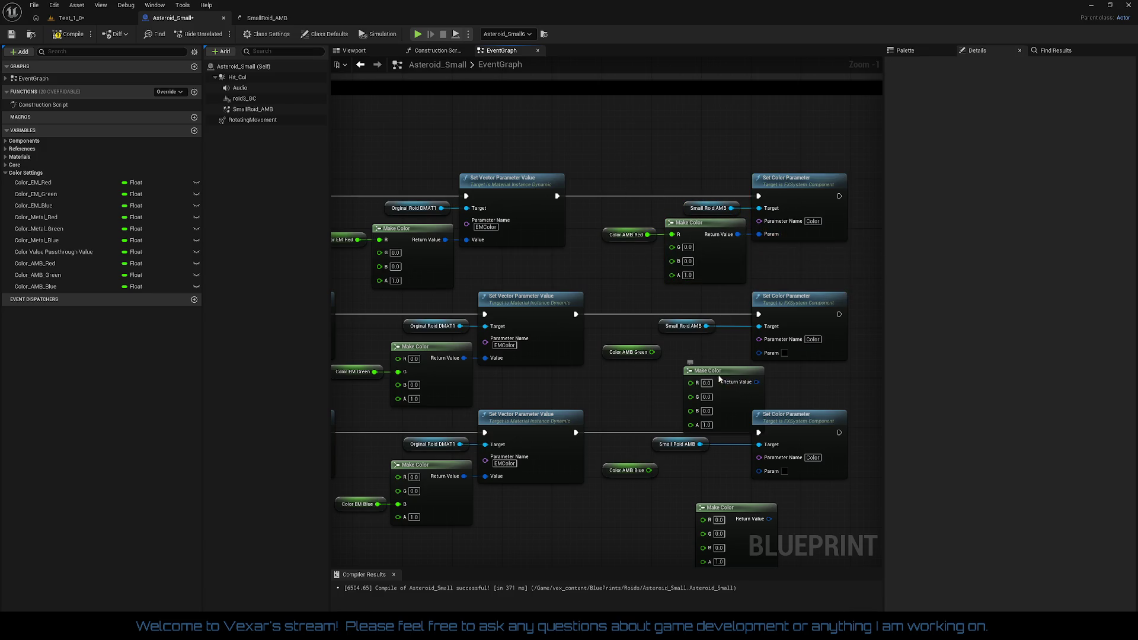
- Wire Color AMB Green to its Make Color G, and Color AMB Blue through Make Color B into Param
mouse_move(720, 380)
mouse_down()
mouse_move(706, 356)
mouse_move(663, 375)
mouse_move(671, 372)
mouse_up()
mouse_move(738, 357)
mouse_down()
mouse_move(728, 359)
mouse_move(768, 354)
mouse_up()
drag(611, 354, 607, 360)
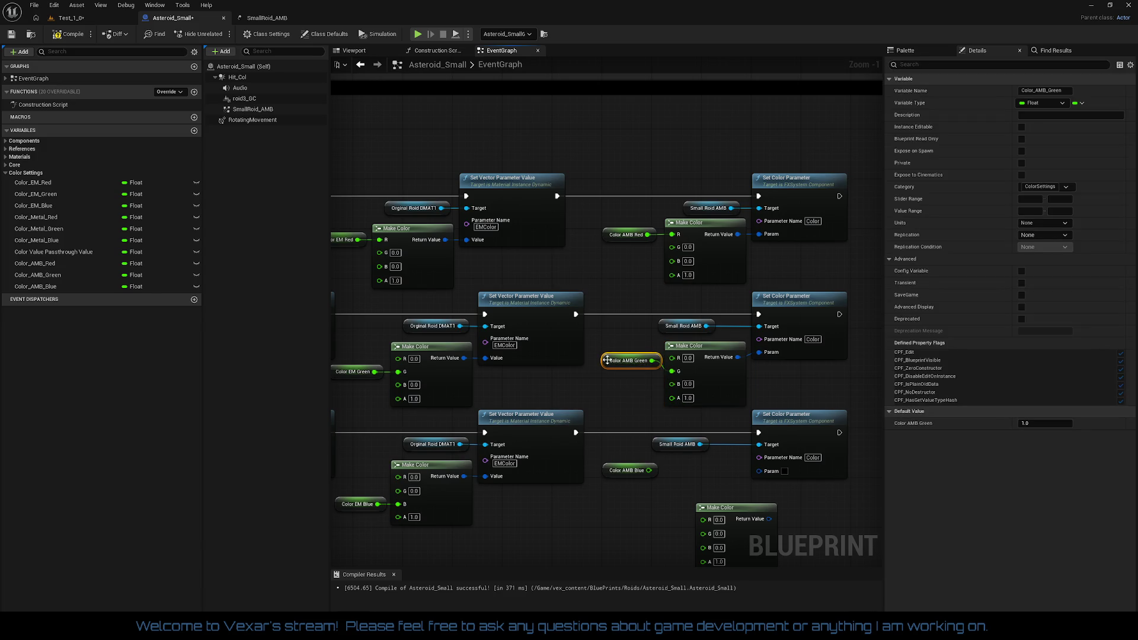
drag(673, 330, 793, 383)
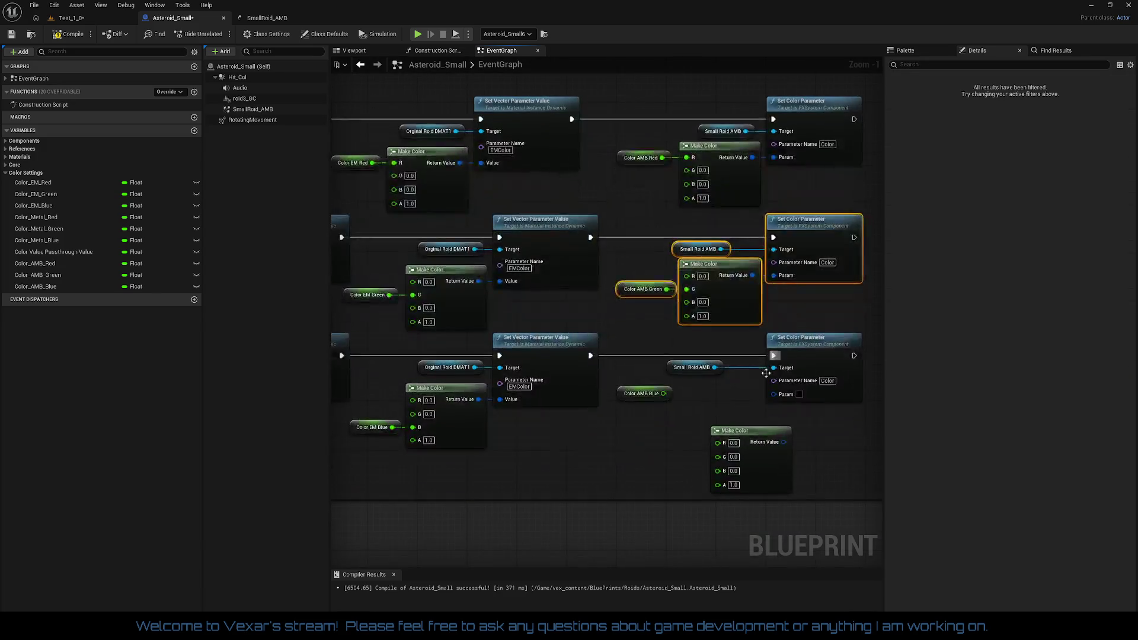
mouse_move(718, 470)
mouse_down()
mouse_move(662, 422)
mouse_move(662, 394)
mouse_up()
mouse_move(774, 393)
mouse_down()
mouse_move(793, 442)
mouse_move(708, 379)
mouse_move(730, 384)
mouse_up()
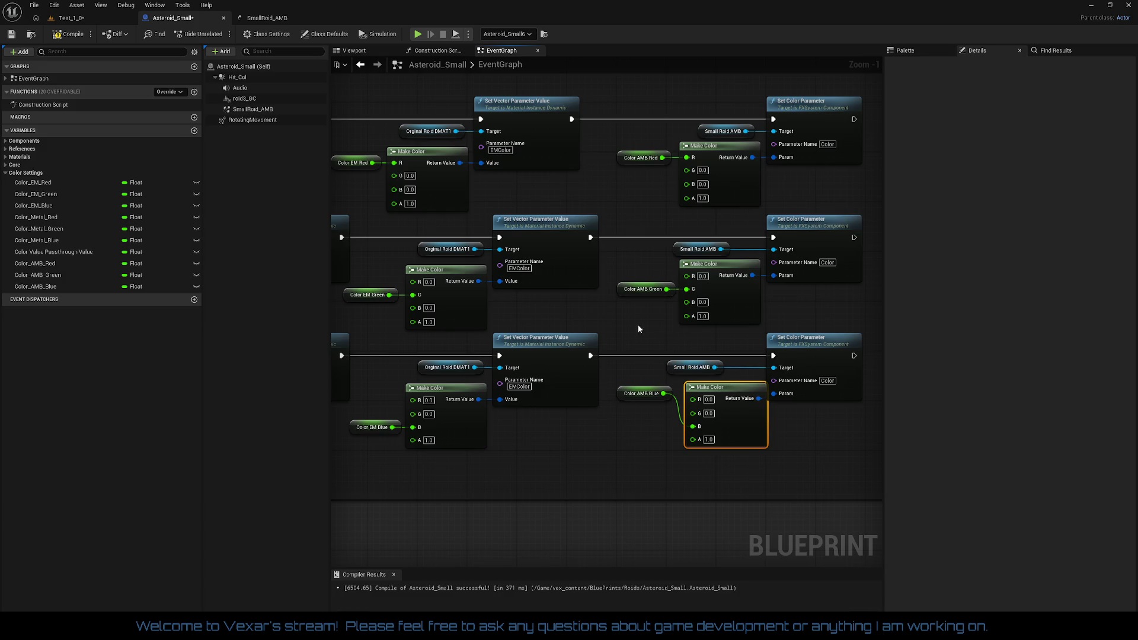
- Straighten and reposition the Color AMB Blue and lower Make Color nodes
mouse_move(638, 326)
mouse_down()
mouse_move(825, 432)
mouse_move(816, 442)
mouse_up()
key(q)
click(770, 439)
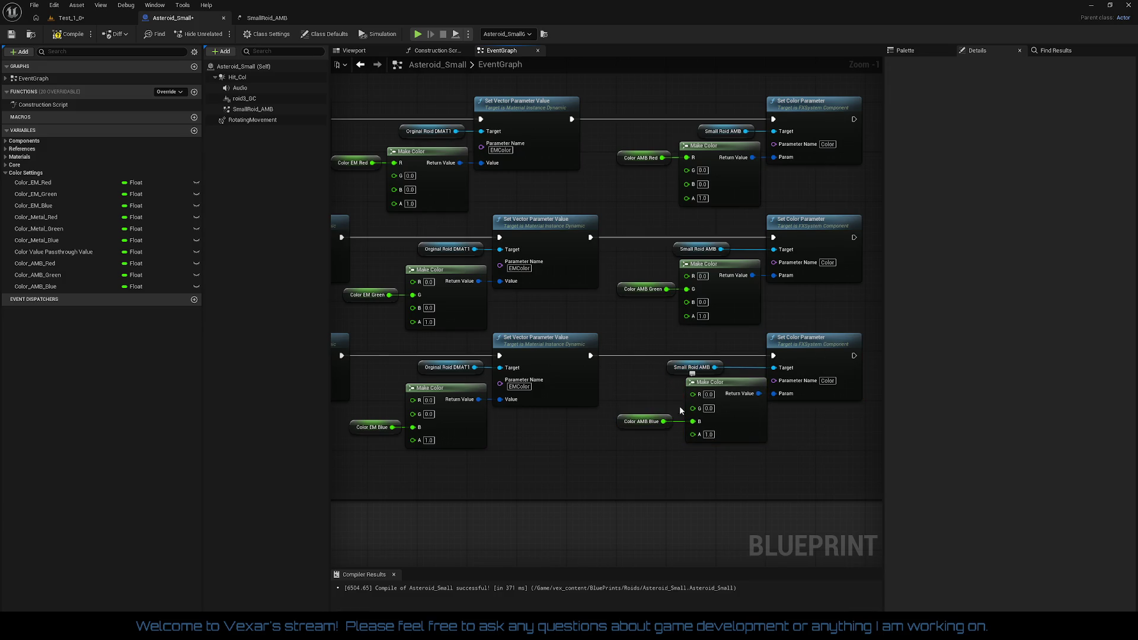
drag(768, 477, 588, 408)
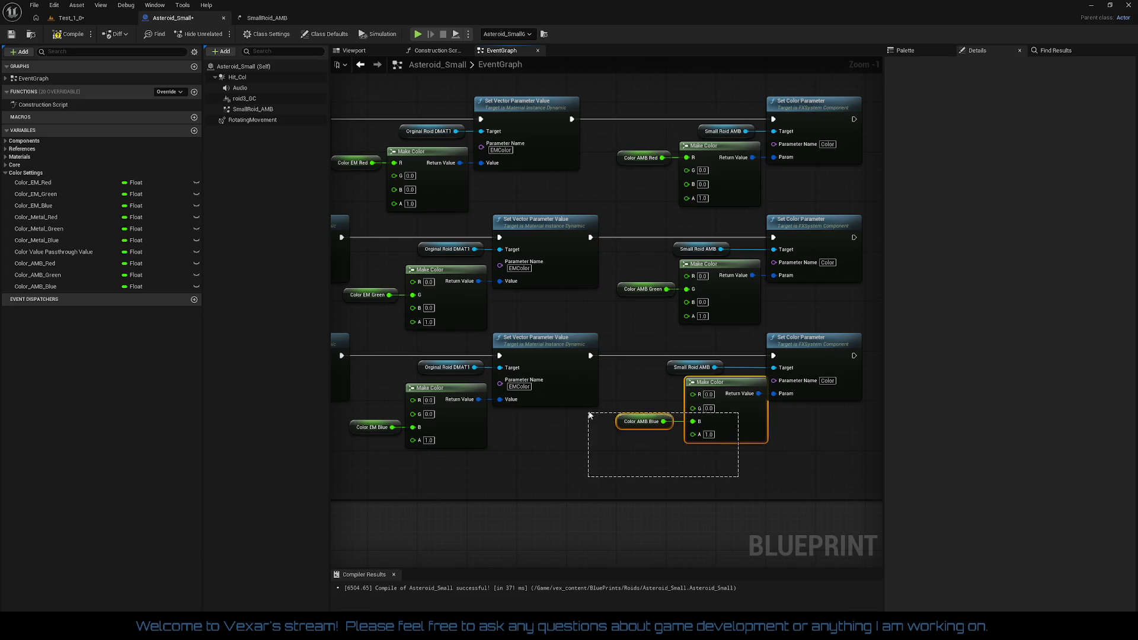
drag(748, 422, 736, 422)
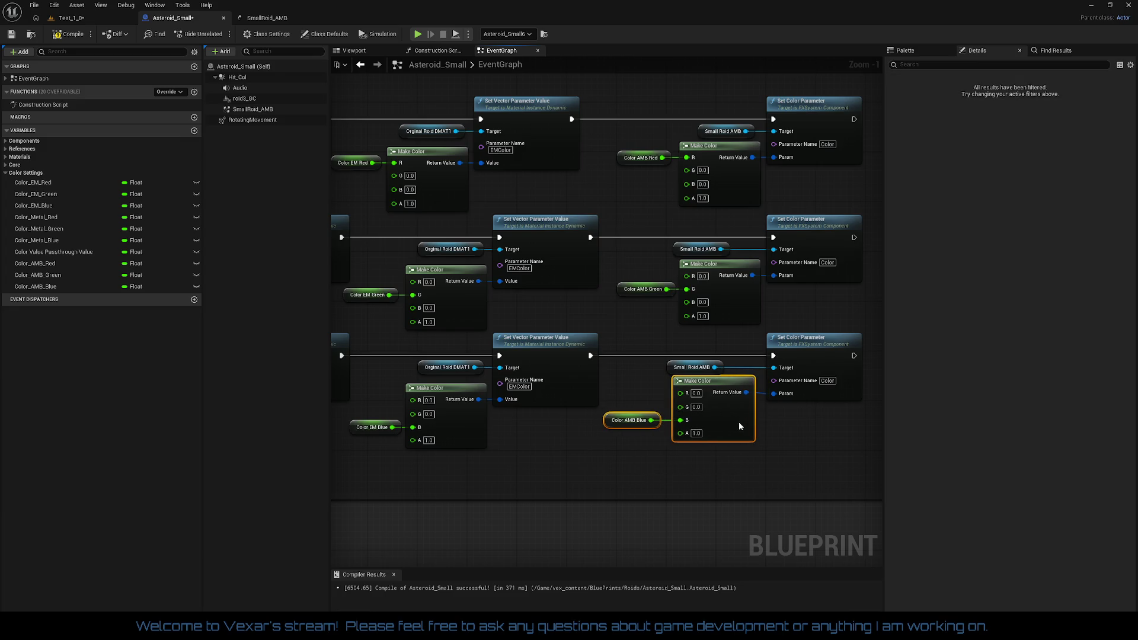
drag(638, 337, 800, 457)
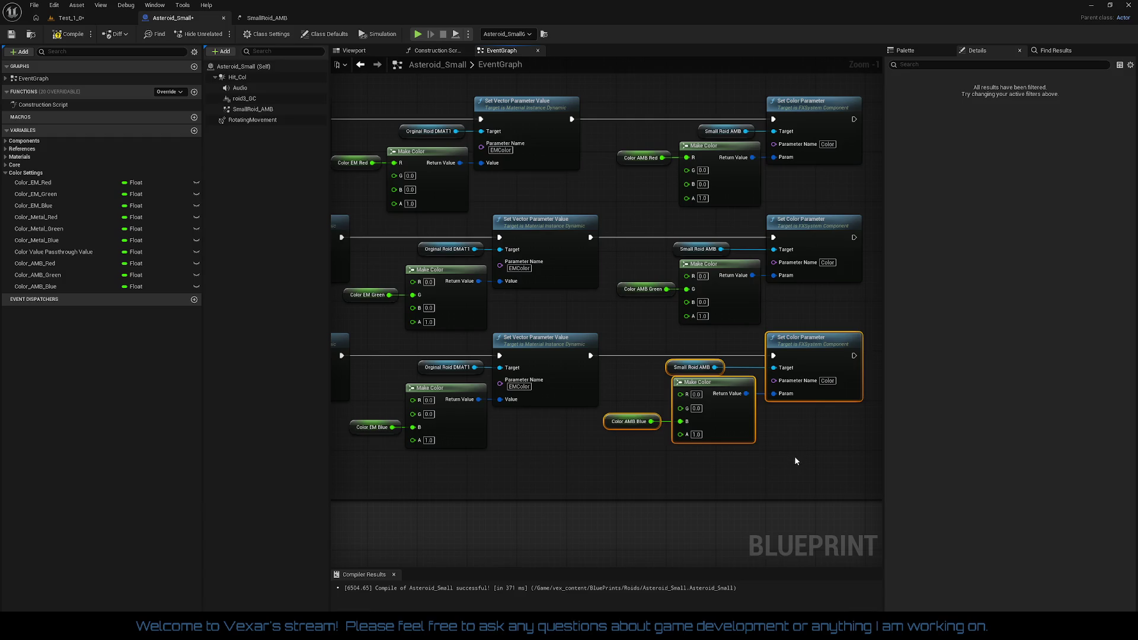
click(795, 455)
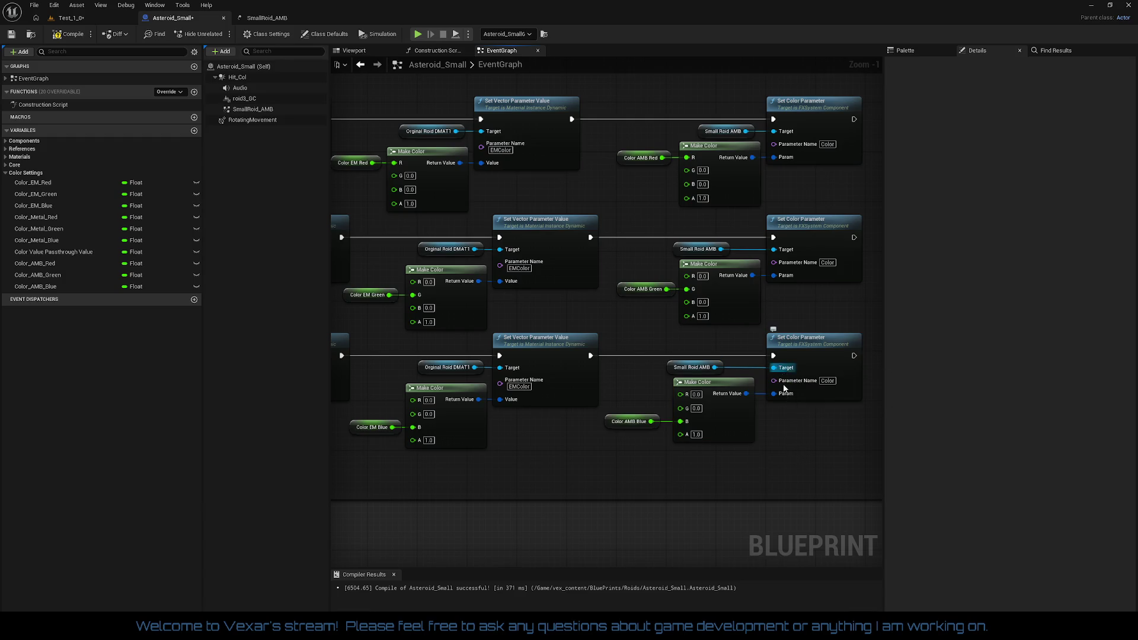
- Compile Asteroid_Small and look over the Metal, EM and AMB Make Color nodes
click(69, 35)
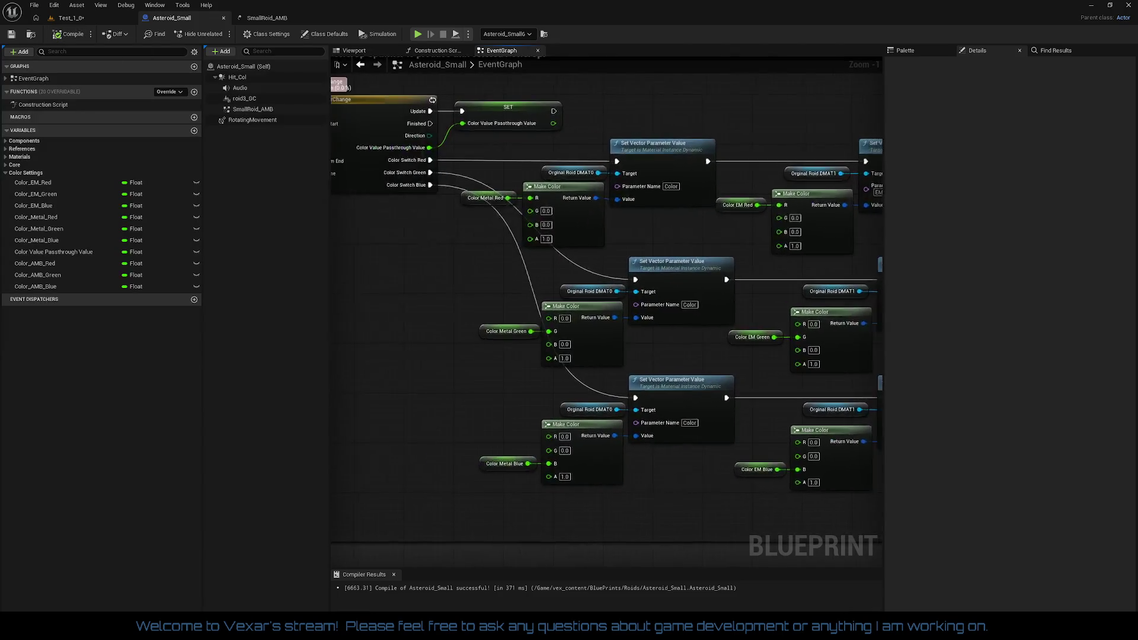
mouse_move(877, 219)
mouse_down()
mouse_move(579, 233)
mouse_move(462, 218)
mouse_move(575, 232)
mouse_up()
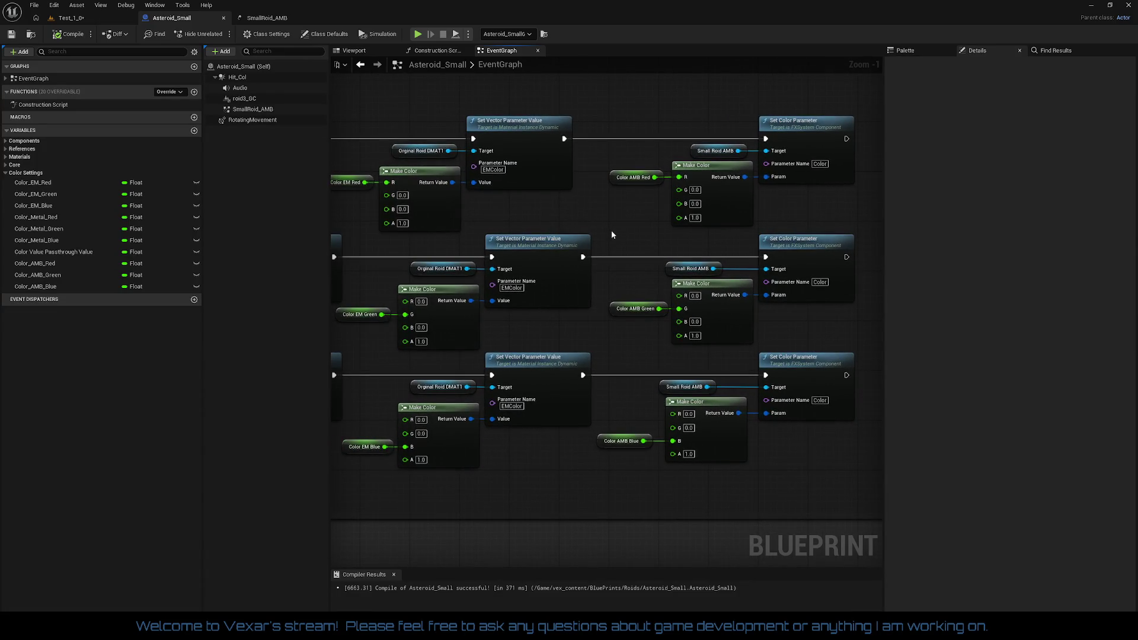
drag(682, 374, 694, 328)
mouse_move(620, 303)
mouse_down()
mouse_move(710, 286)
mouse_move(680, 289)
mouse_up()
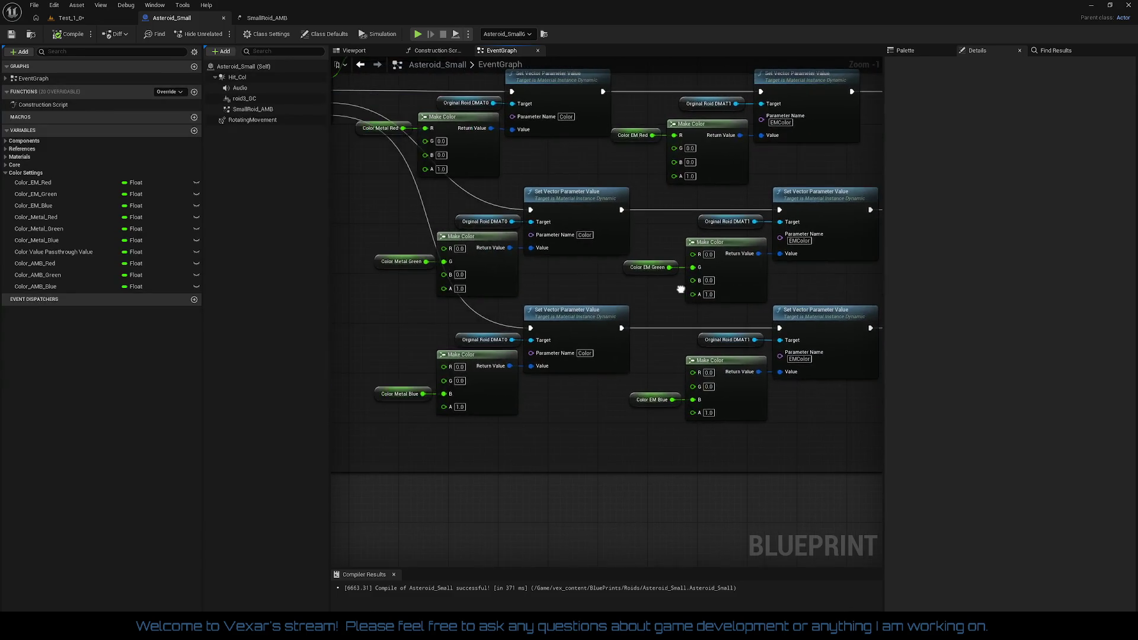
click(74, 18)
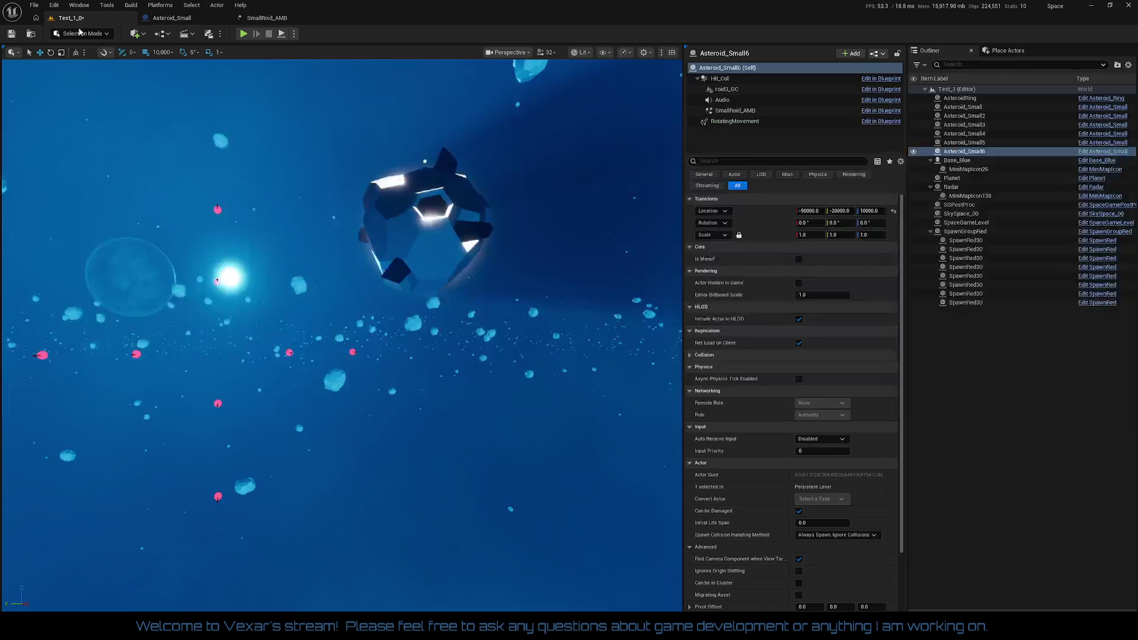
- Play-test Test_1_0, watching the asteroids glow green and red, then stop
click(243, 33)
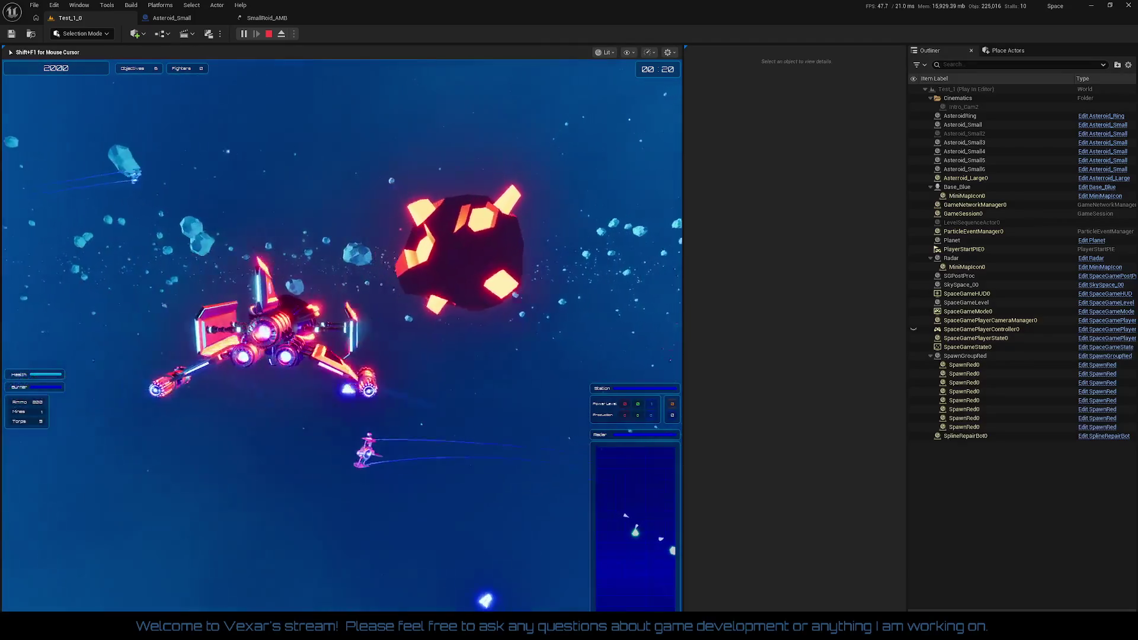
key(Escape)
click(267, 18)
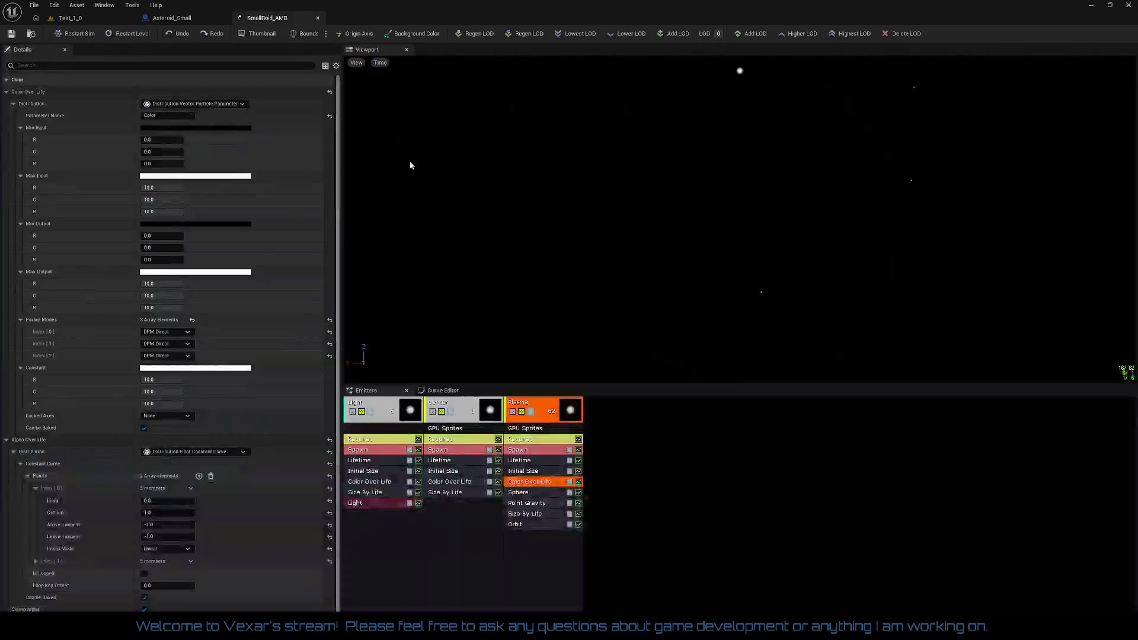
- Set the Center emitter's Initial Size Start Size X to 2000 and save SmallRoid_AMB
click(172, 18)
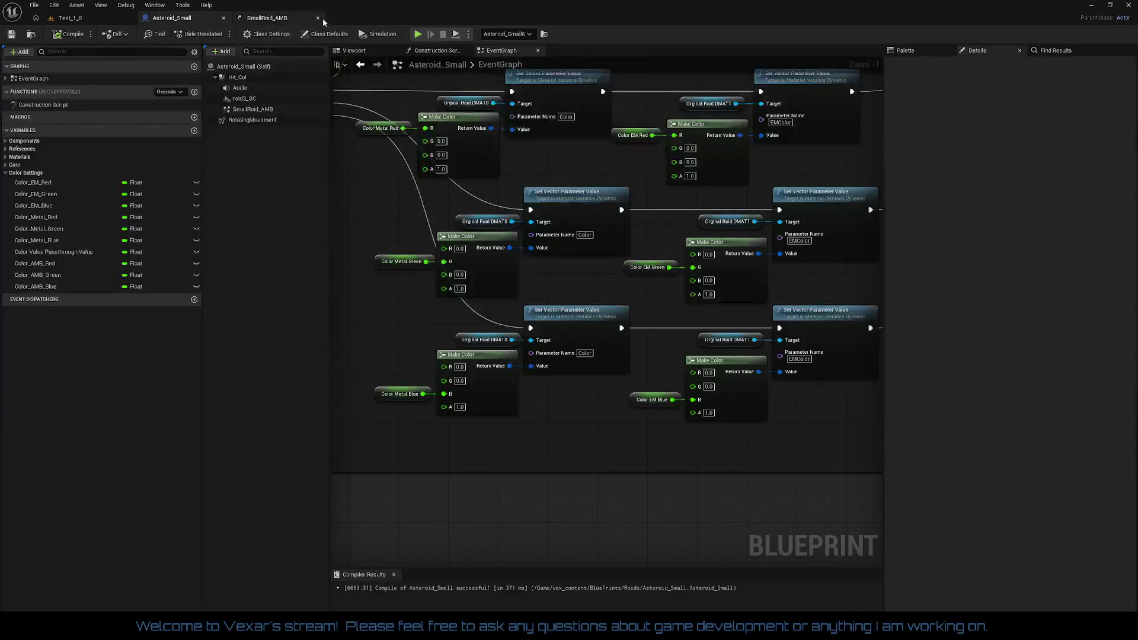
click(273, 17)
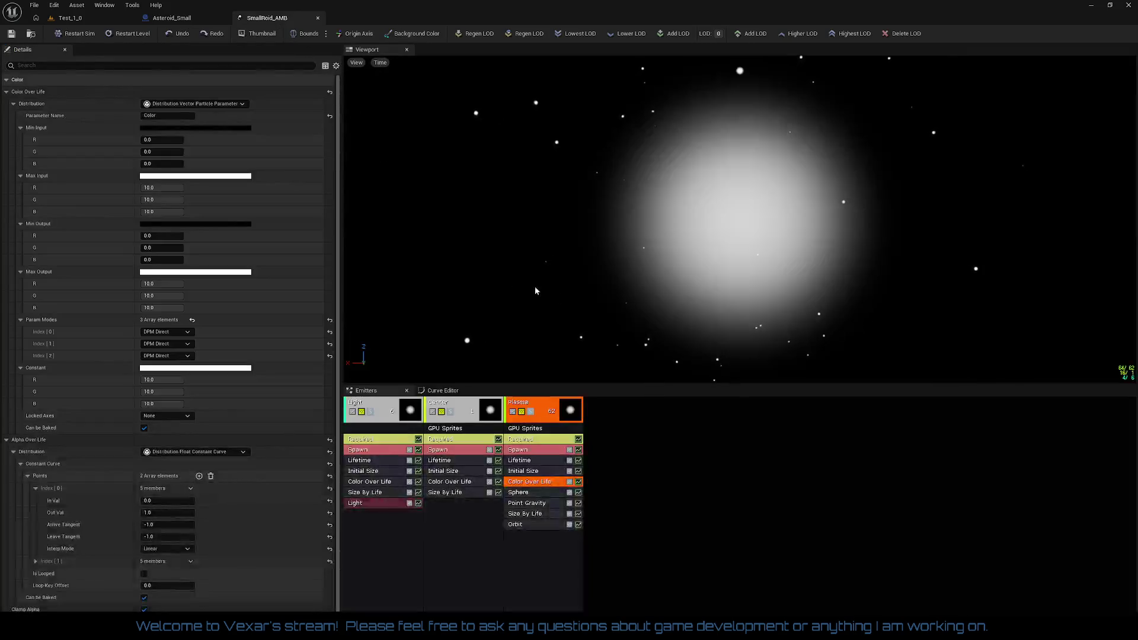
click(468, 410)
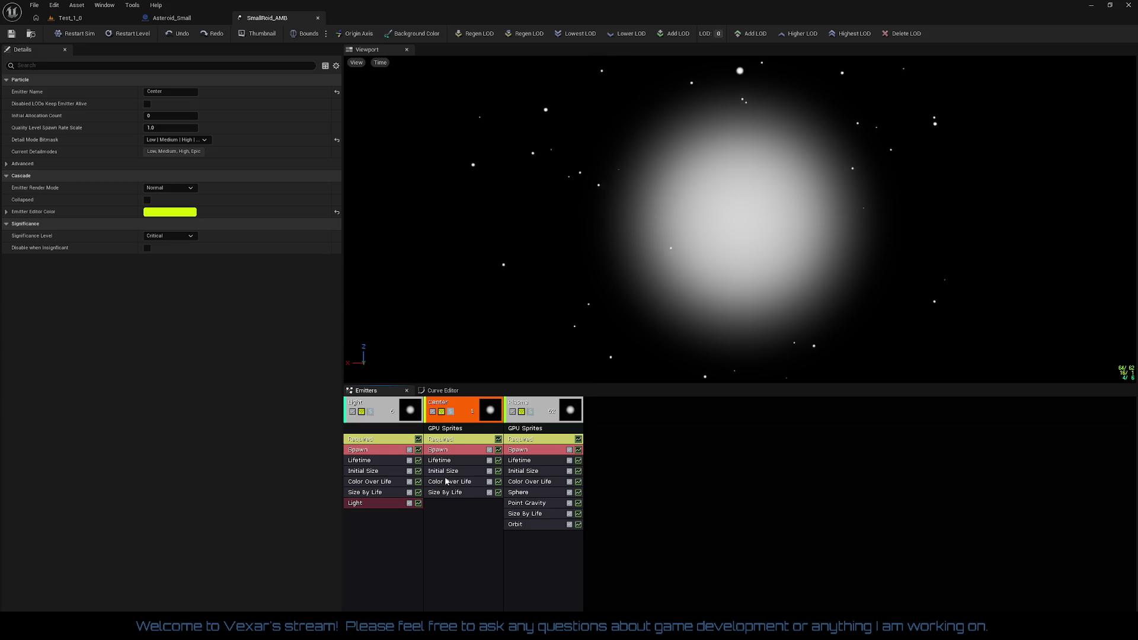
click(454, 493)
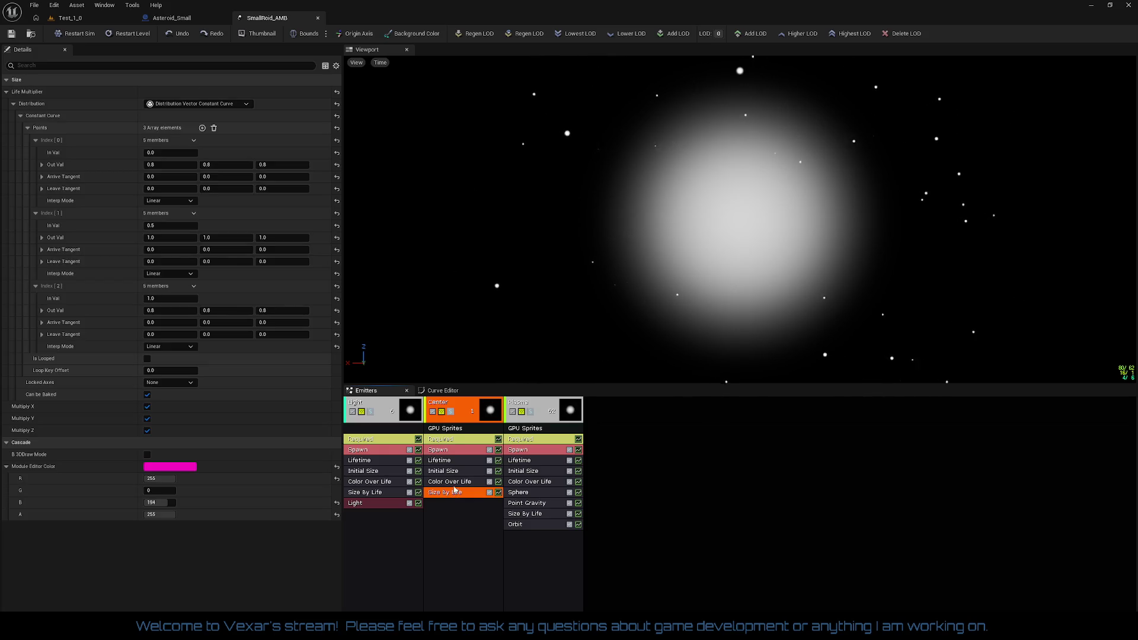
click(455, 471)
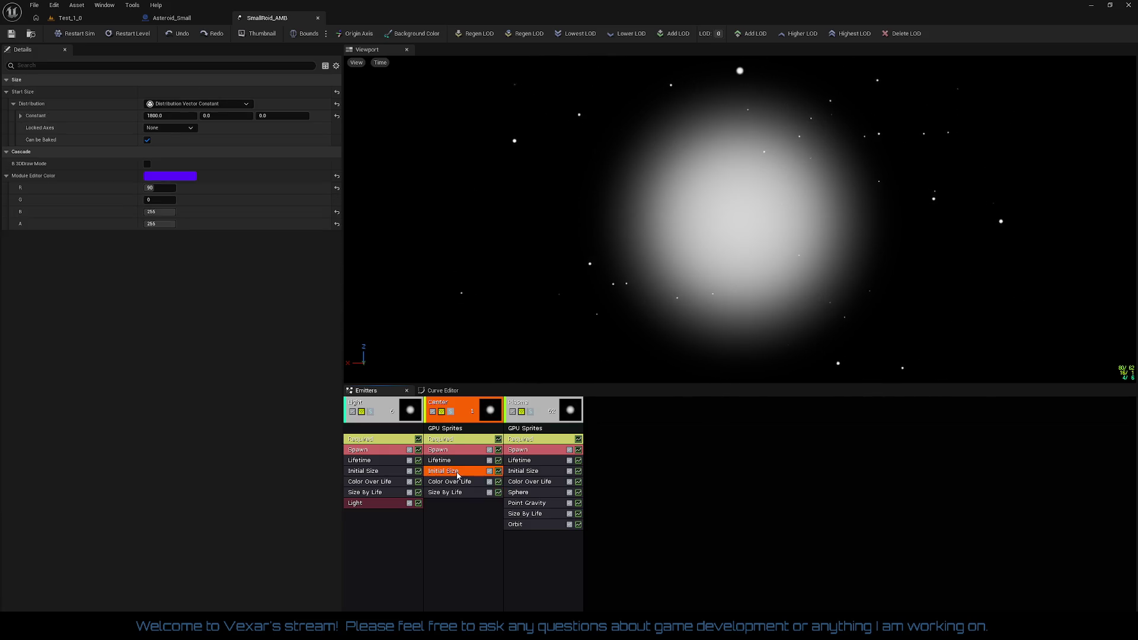
click(176, 118)
text(200)
key(Return)
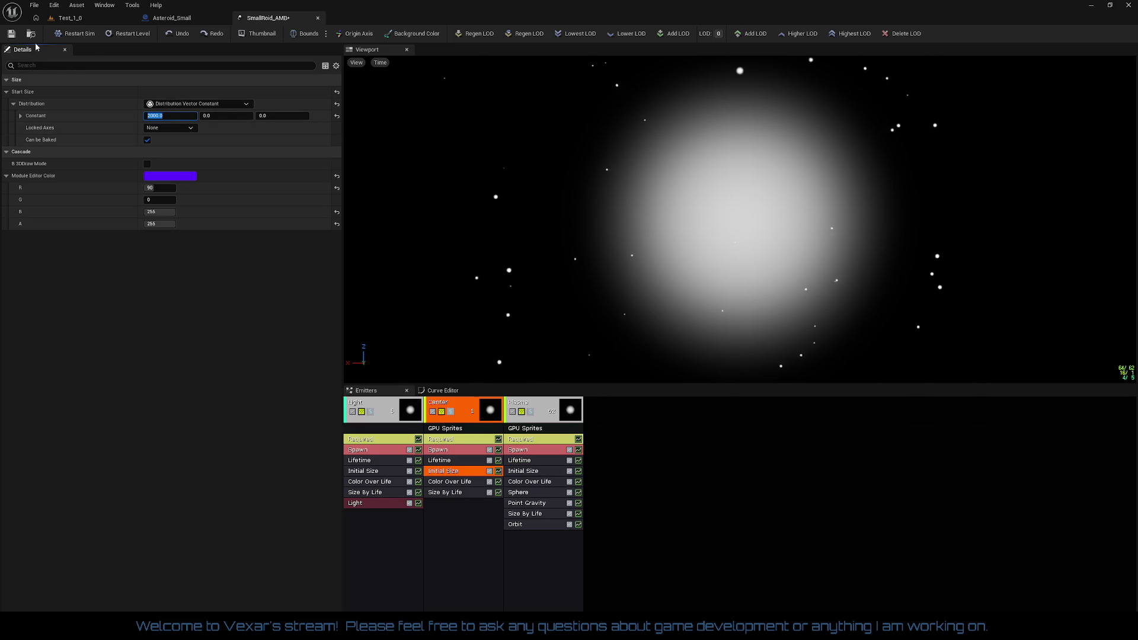
click(11, 34)
click(70, 17)
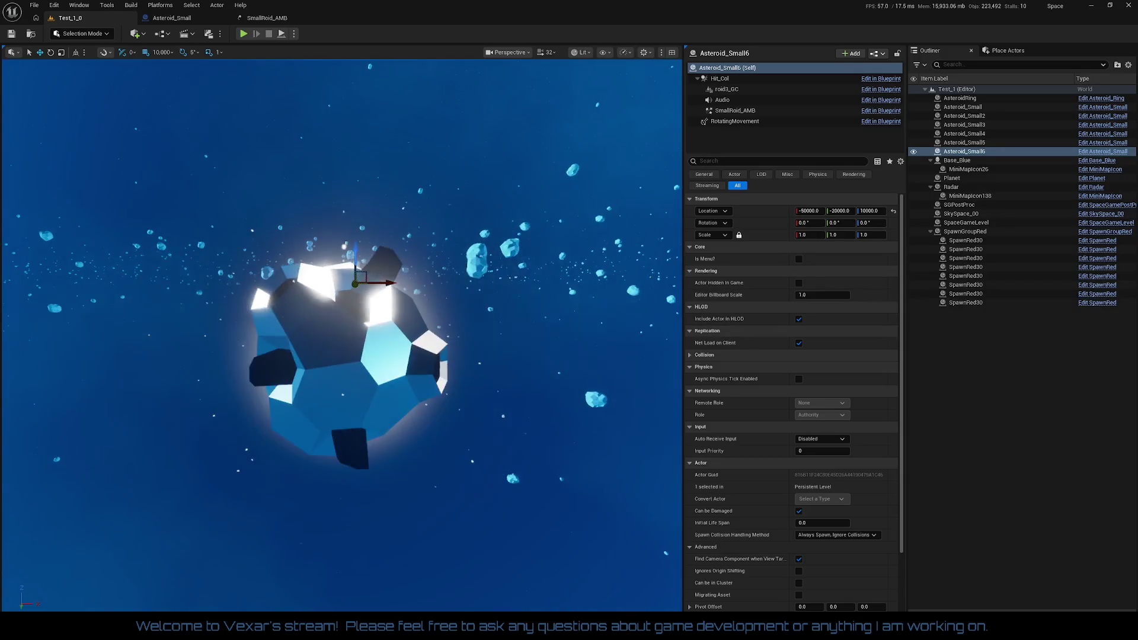
- Try a 2100 start size in the Center emitter's Initial Size module
click(267, 18)
click(169, 115)
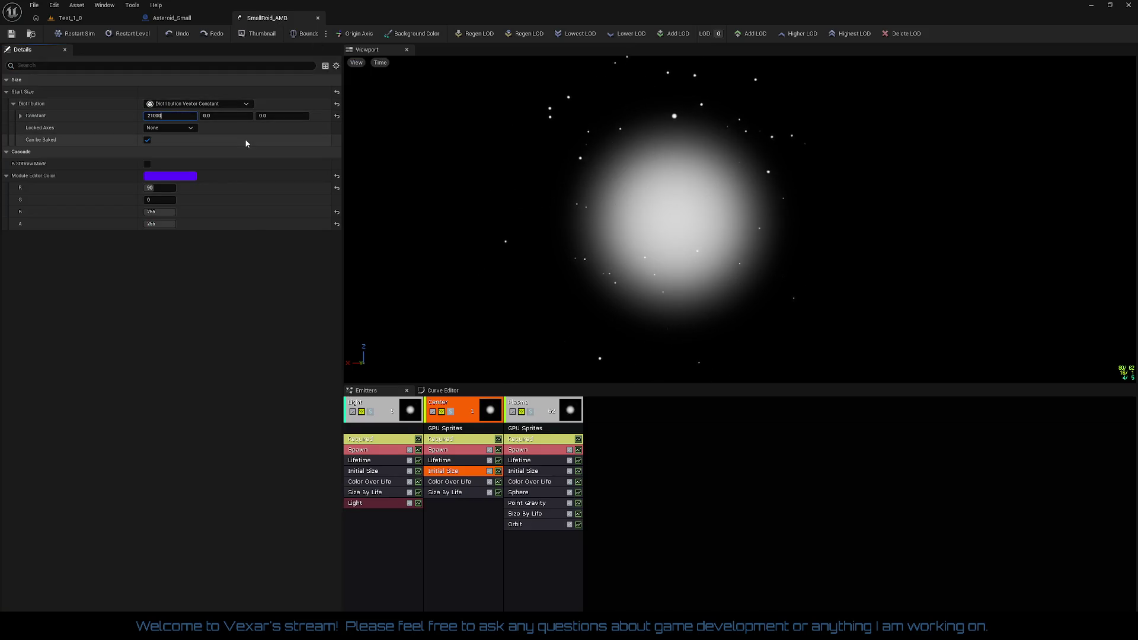
key(Tab)
text(2100)
key(Tab)
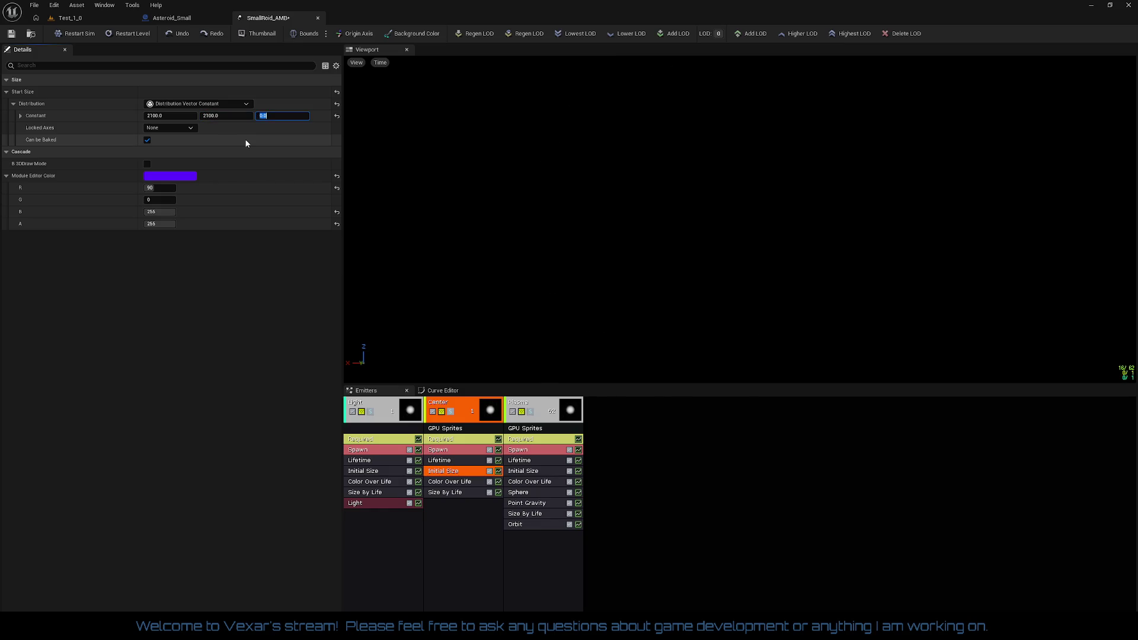
text(12)
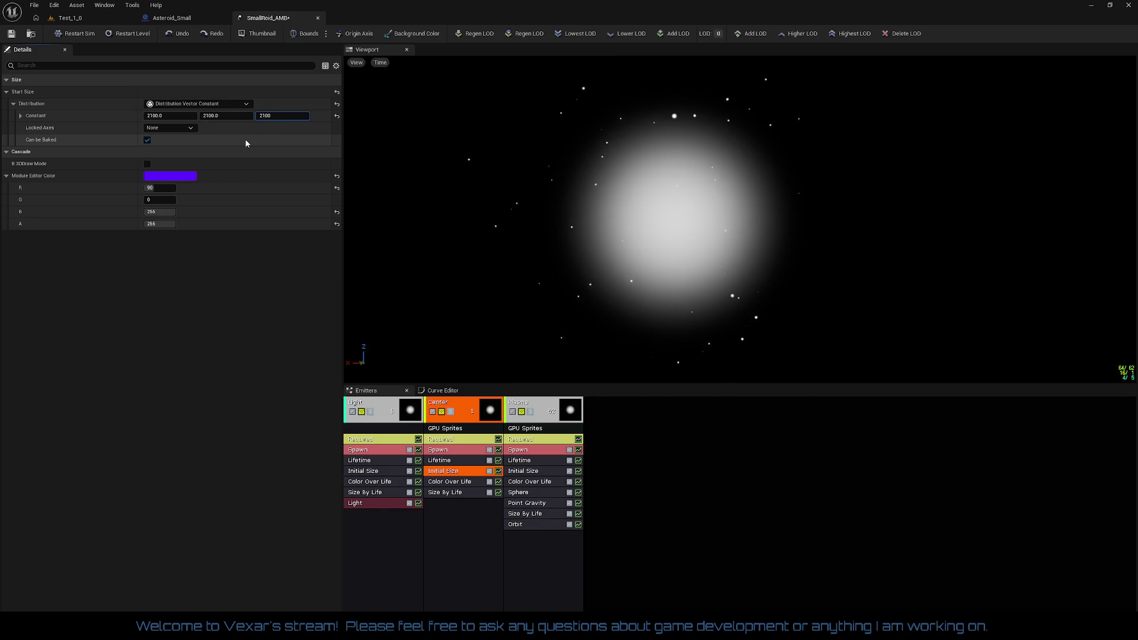
key(Return)
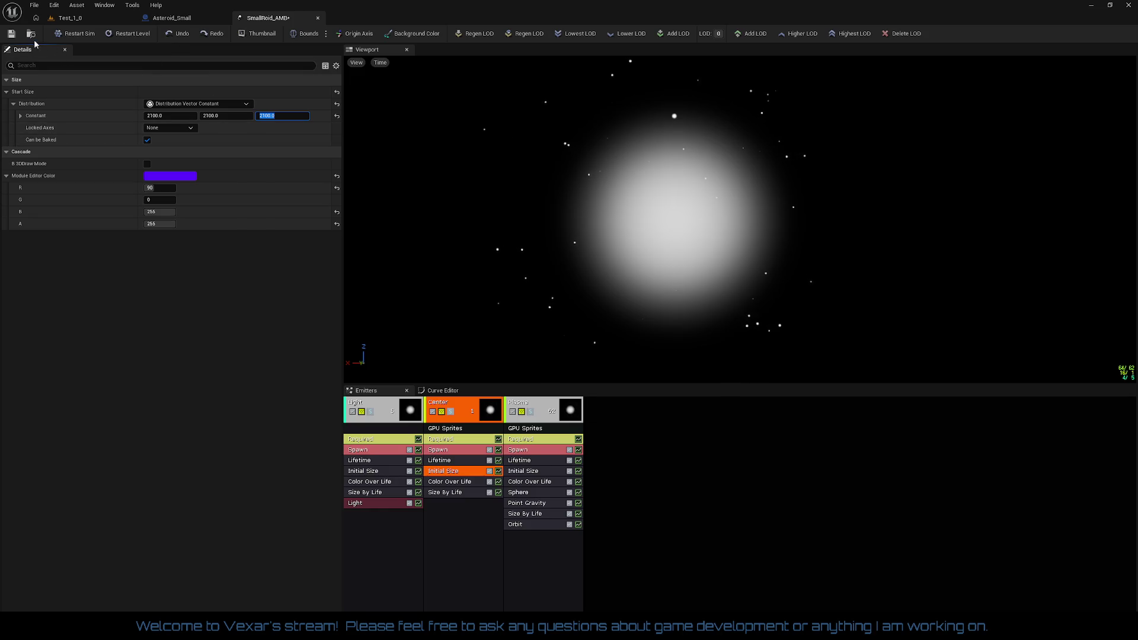
- Fly the Test_1_0 viewport around the asteroid to judge its glow size
click(70, 18)
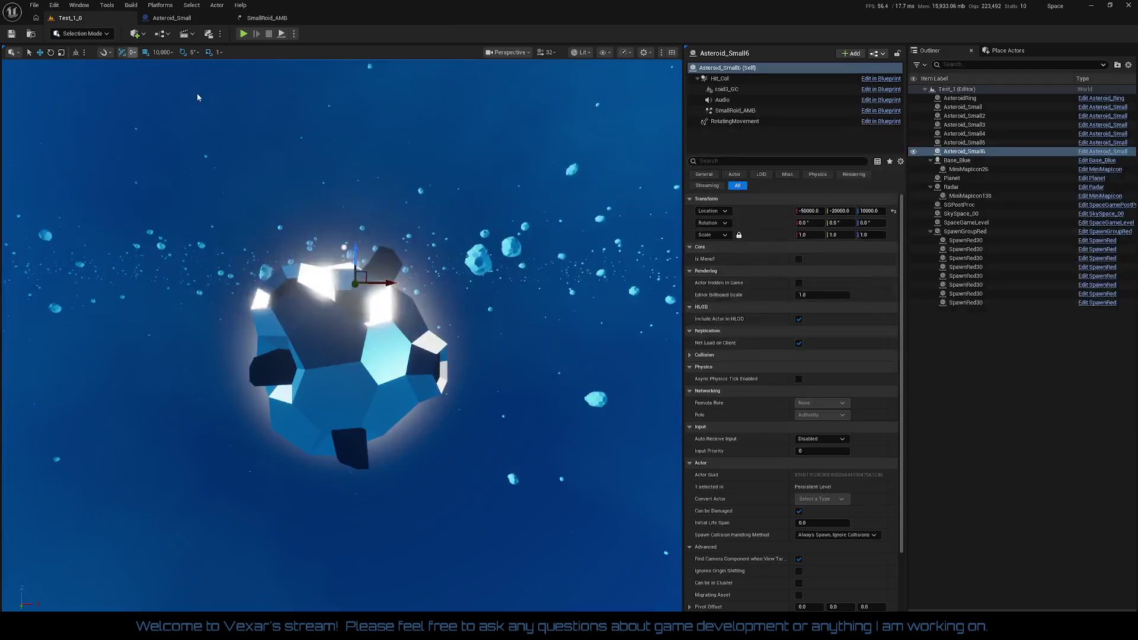
key(w)
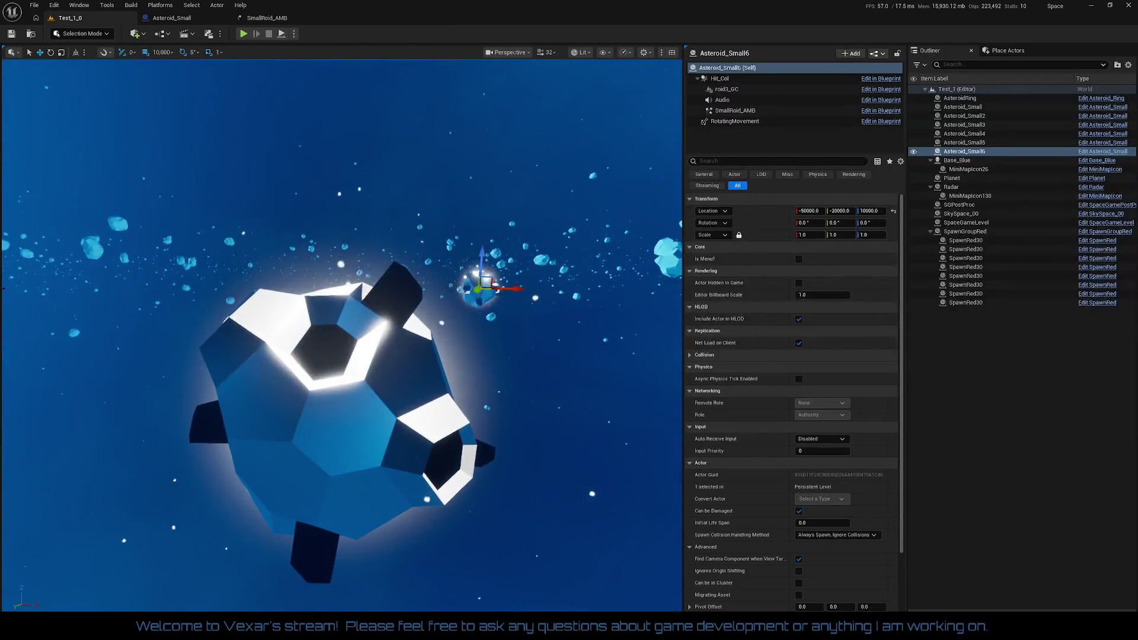
key(s)
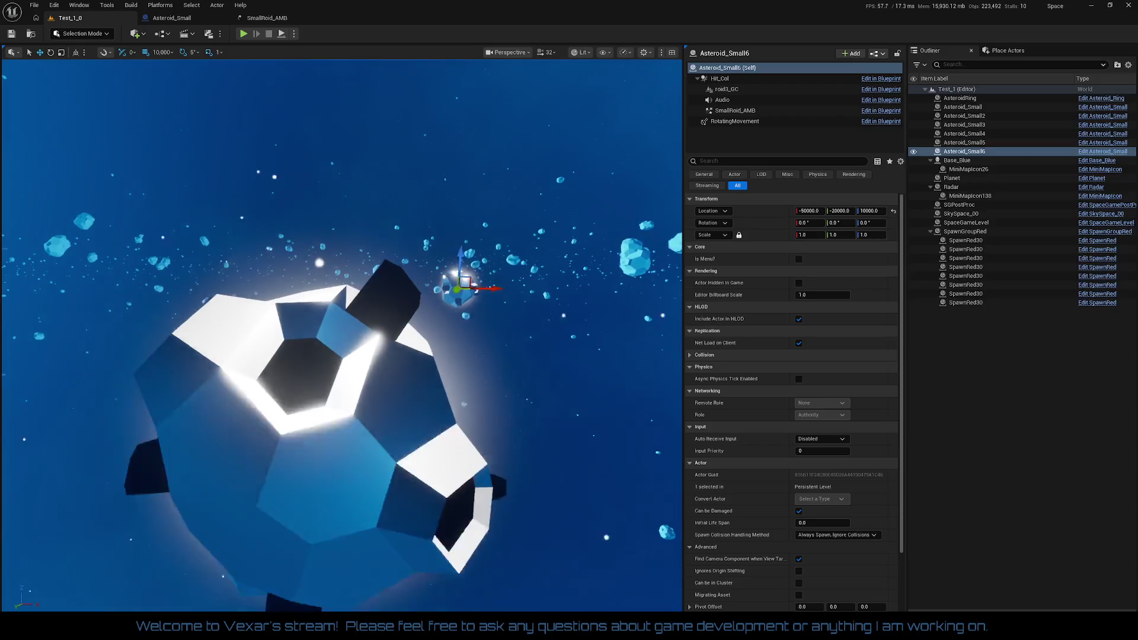
key(w)
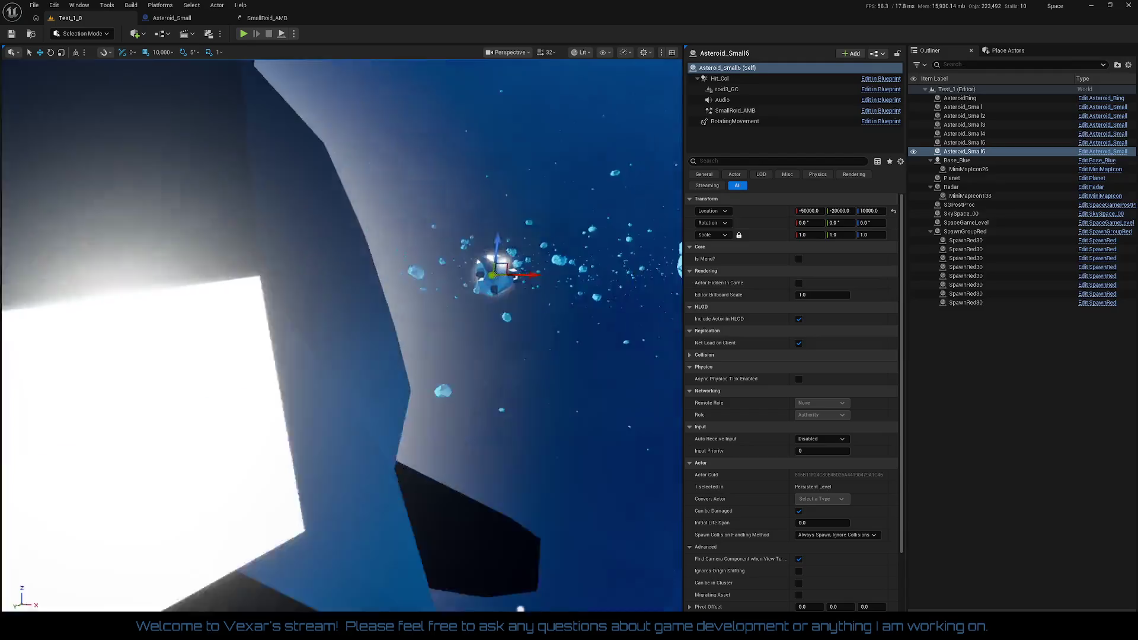
key(d)
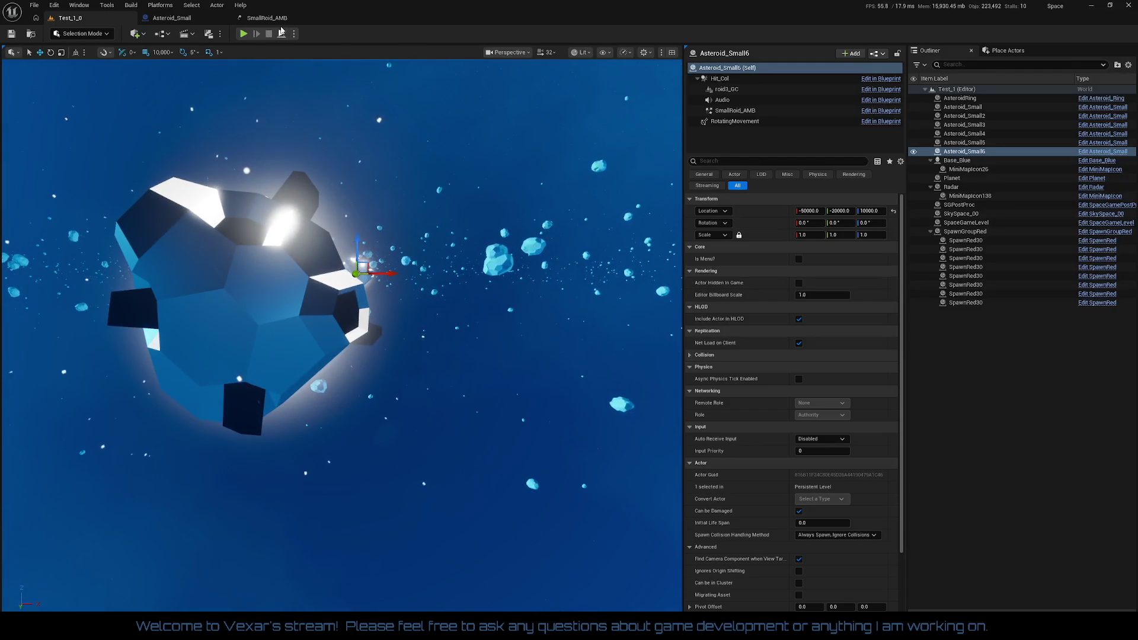
- Set the Center emitter's Start Size X, Y and Z to 2500
click(276, 23)
click(169, 116)
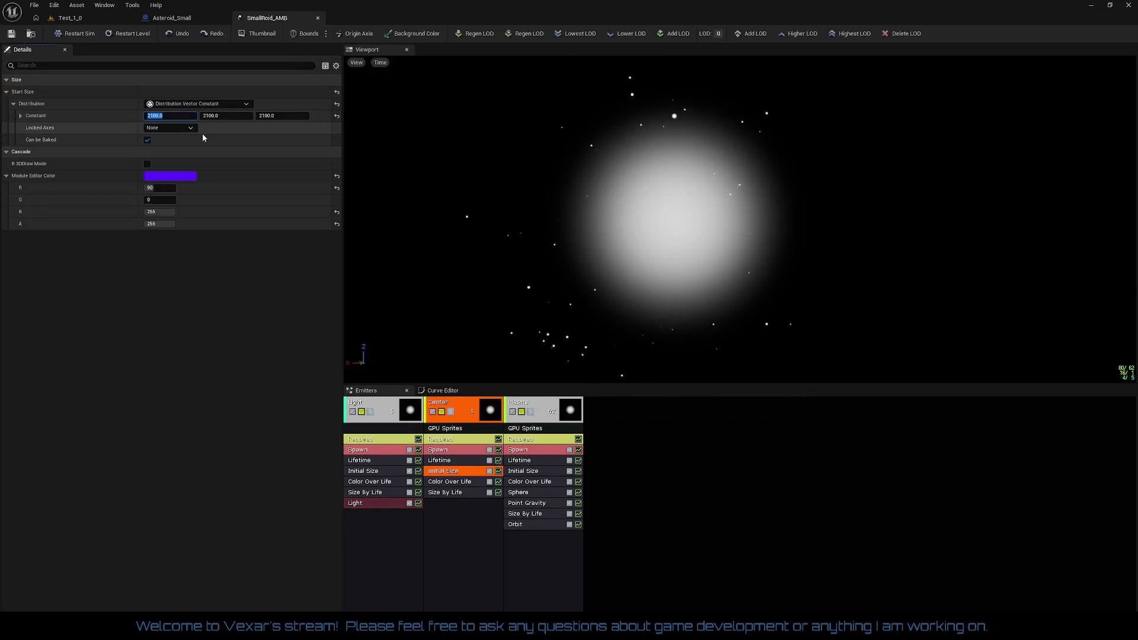
text(2500)
key(Tab)
text(2500)
key(Tab)
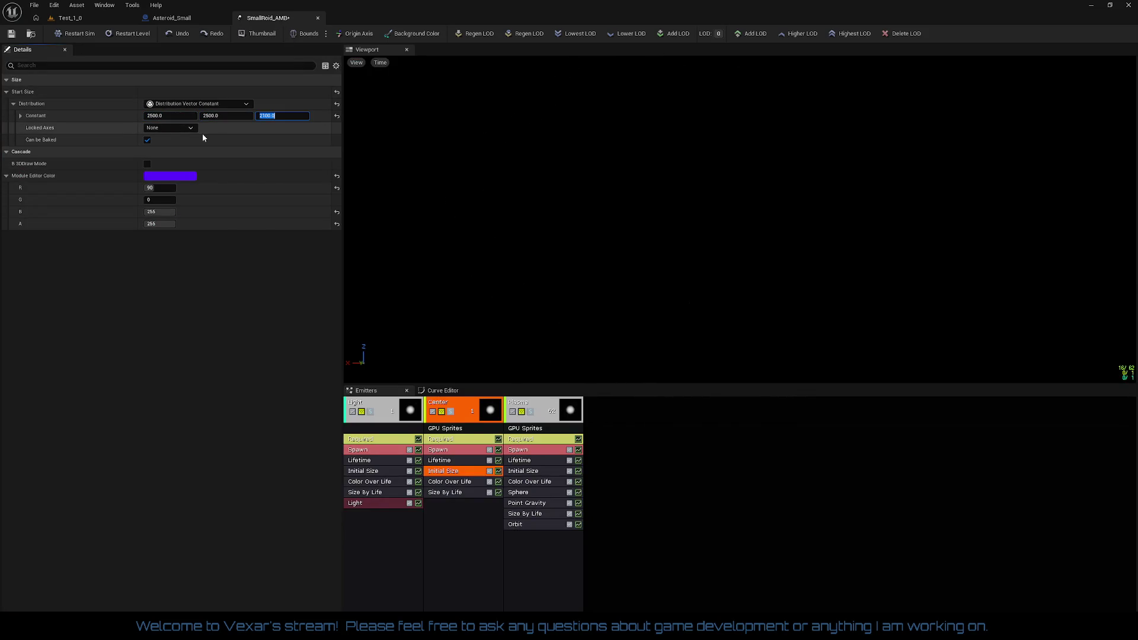
text(2500)
key(Return)
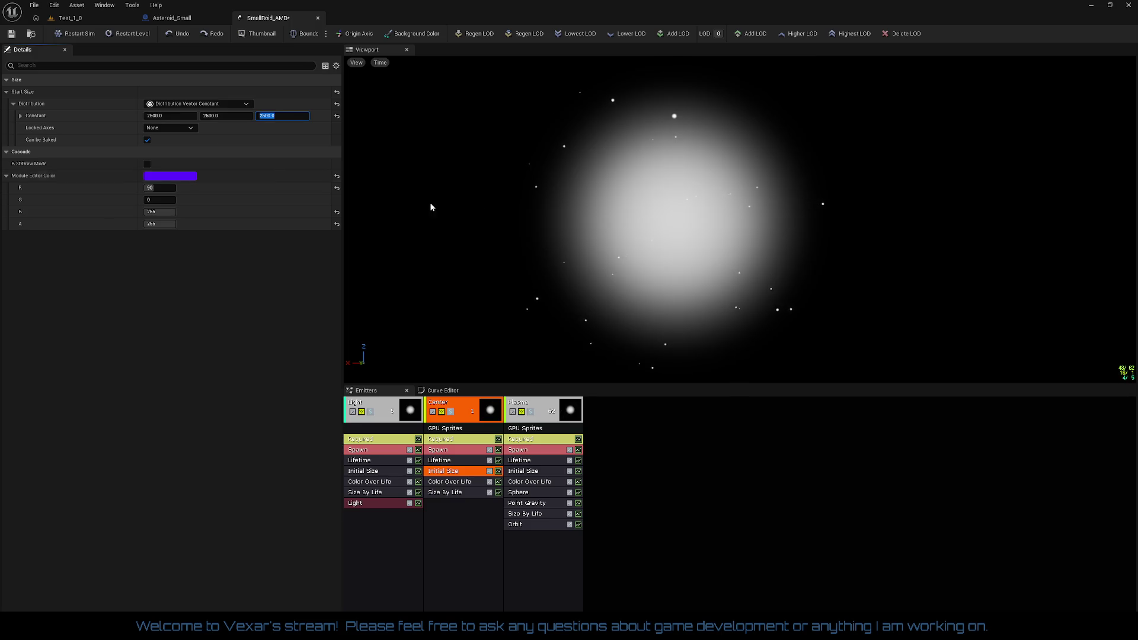
click(457, 493)
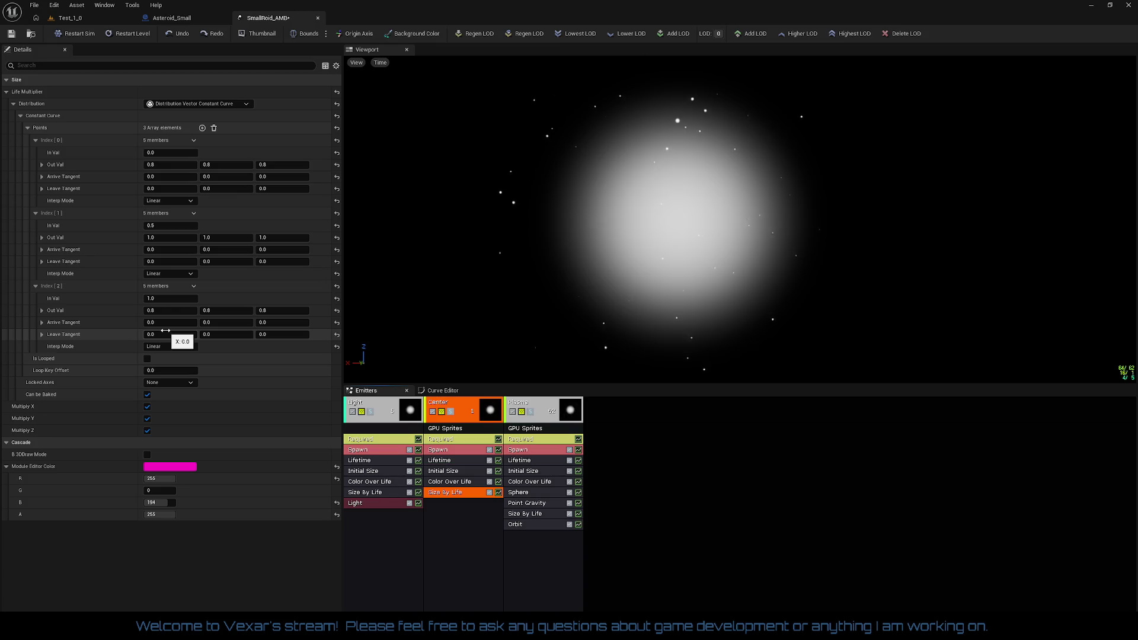
- Set the first curve point's X and Y outputs to 0.5, then delete the Center emitter's Size By Life module
click(165, 165)
text(0.5)
key(Tab)
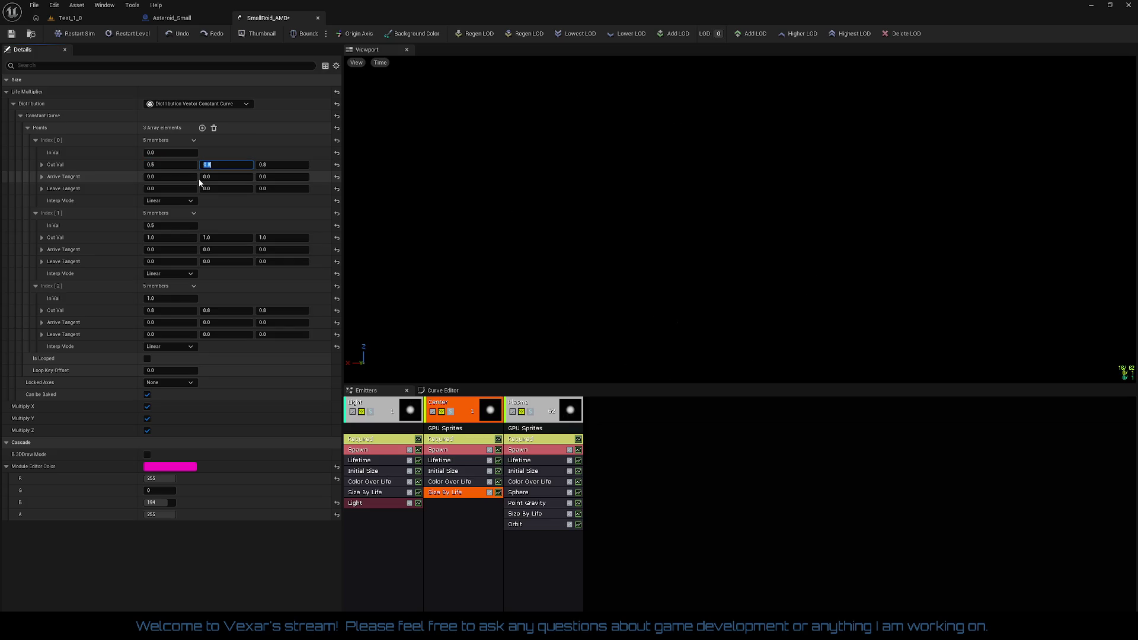
text(0.5)
key(Tab)
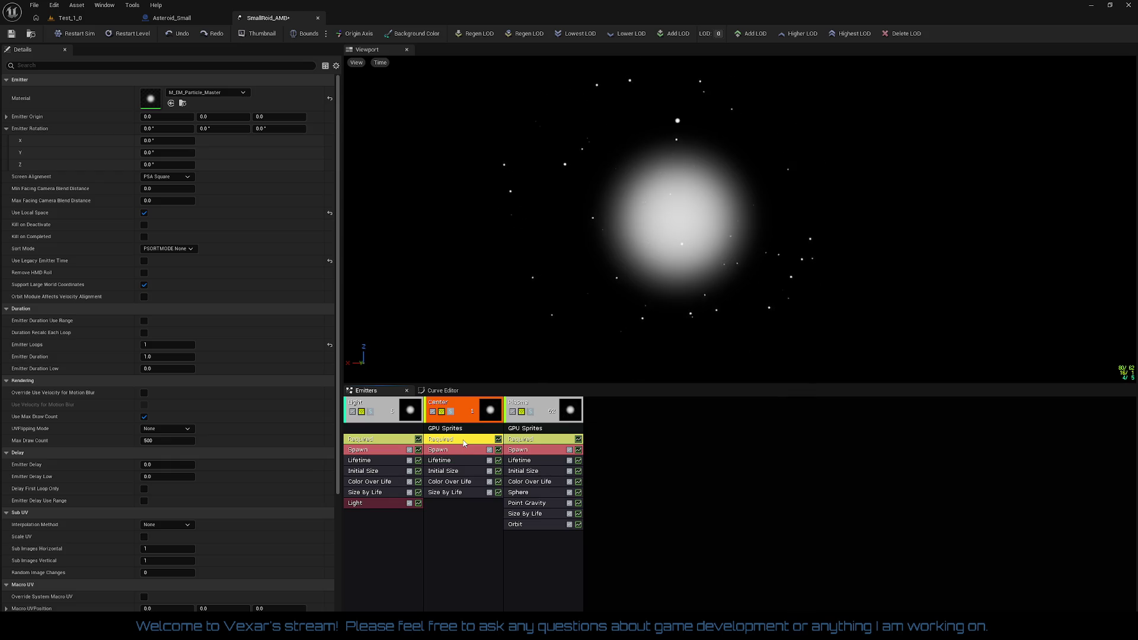
click(454, 492)
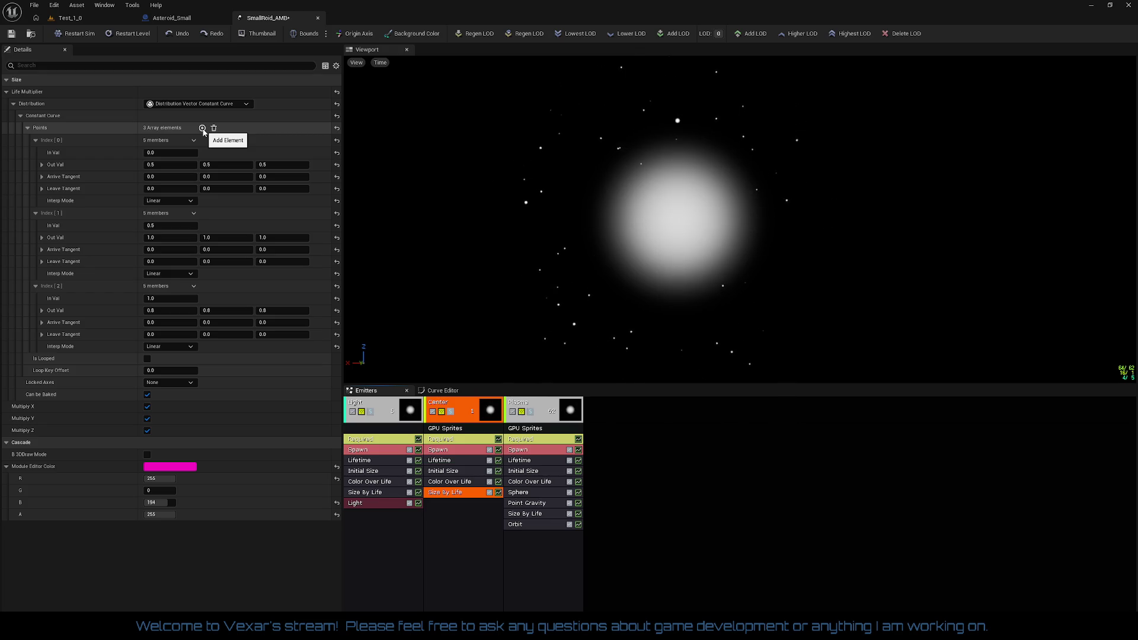
click(493, 503)
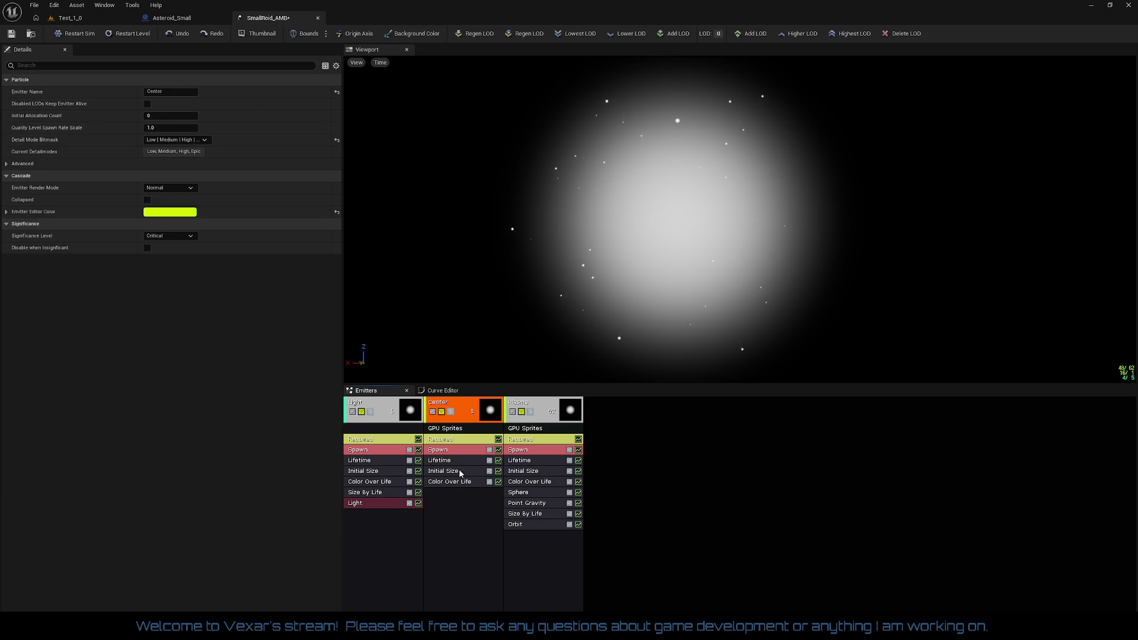
- Save SmallRoid_AMB and frame Asteroid_Small6 in the Test_1_0 level
click(460, 471)
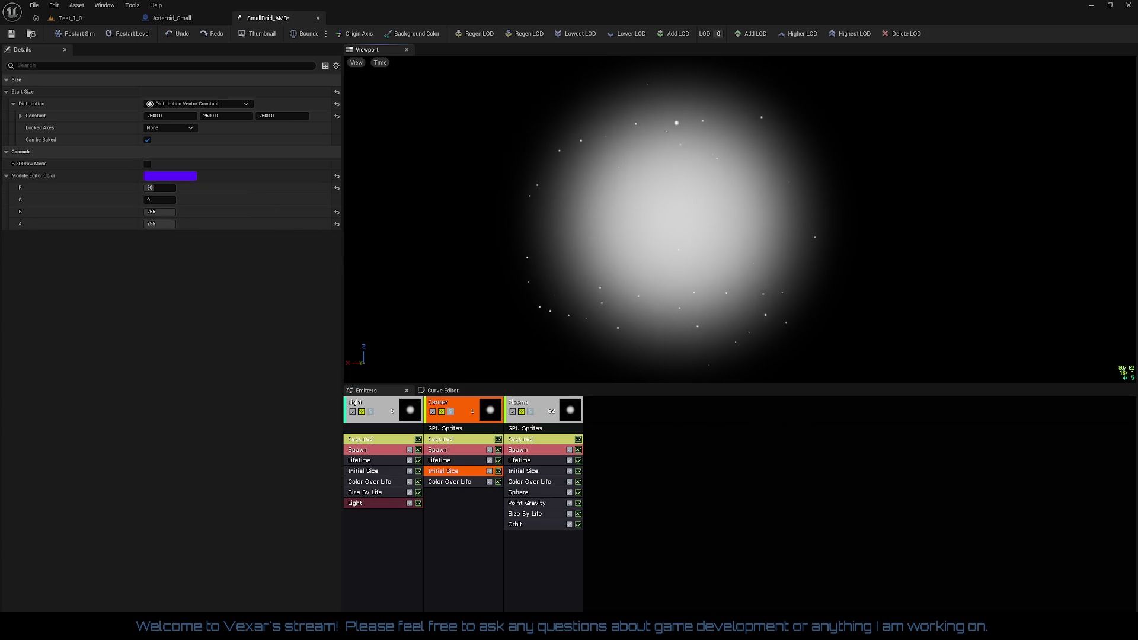
click(11, 34)
click(172, 18)
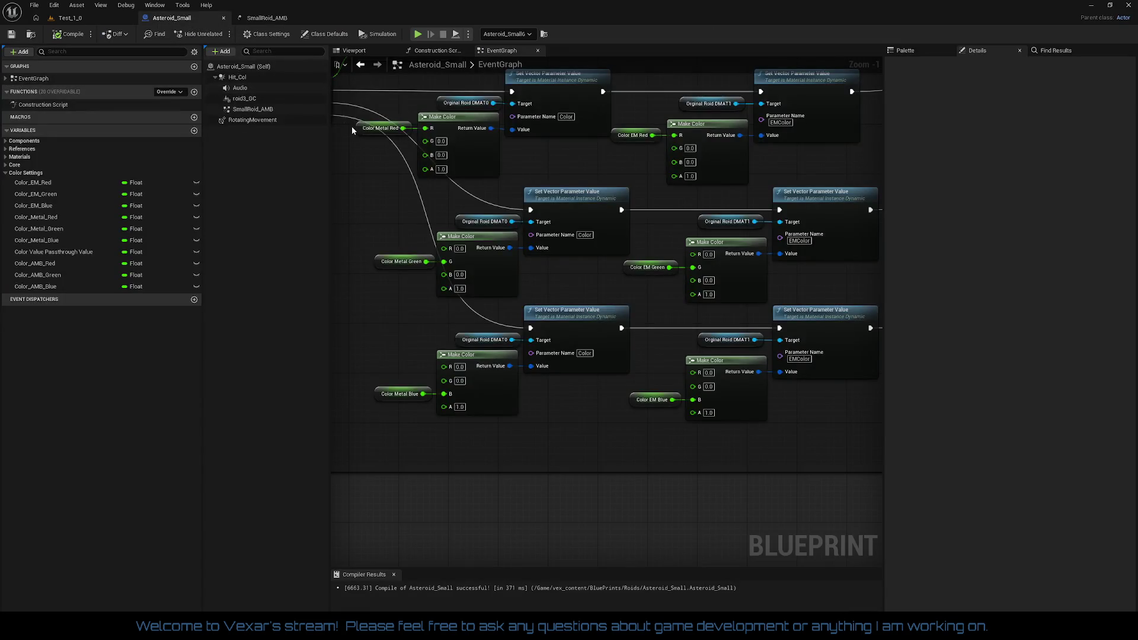
click(71, 19)
key(f)
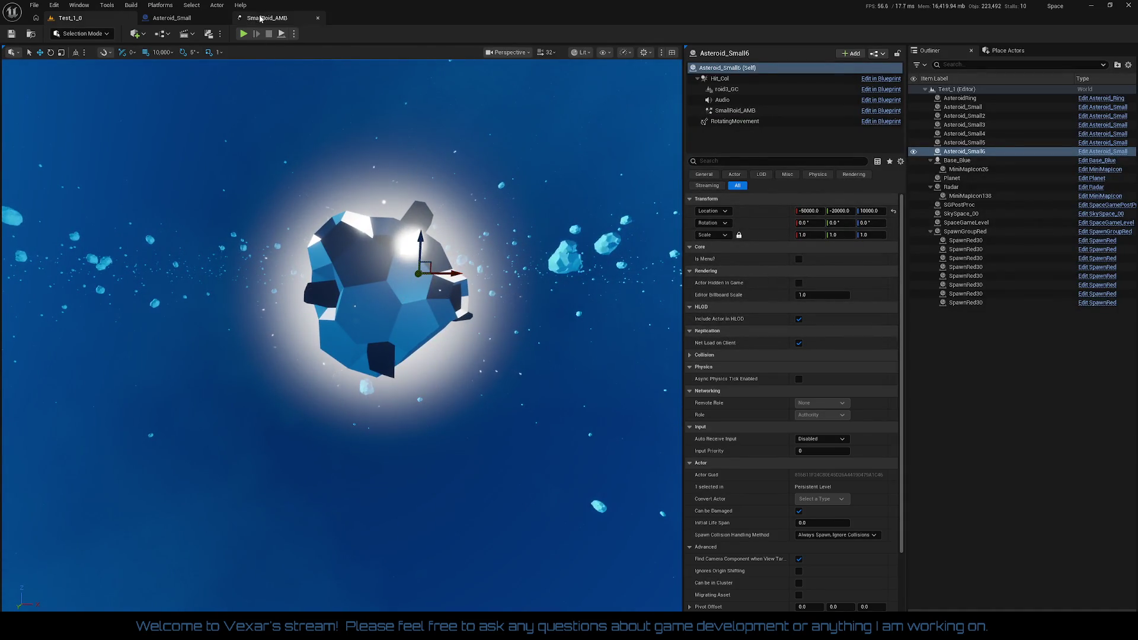
click(261, 19)
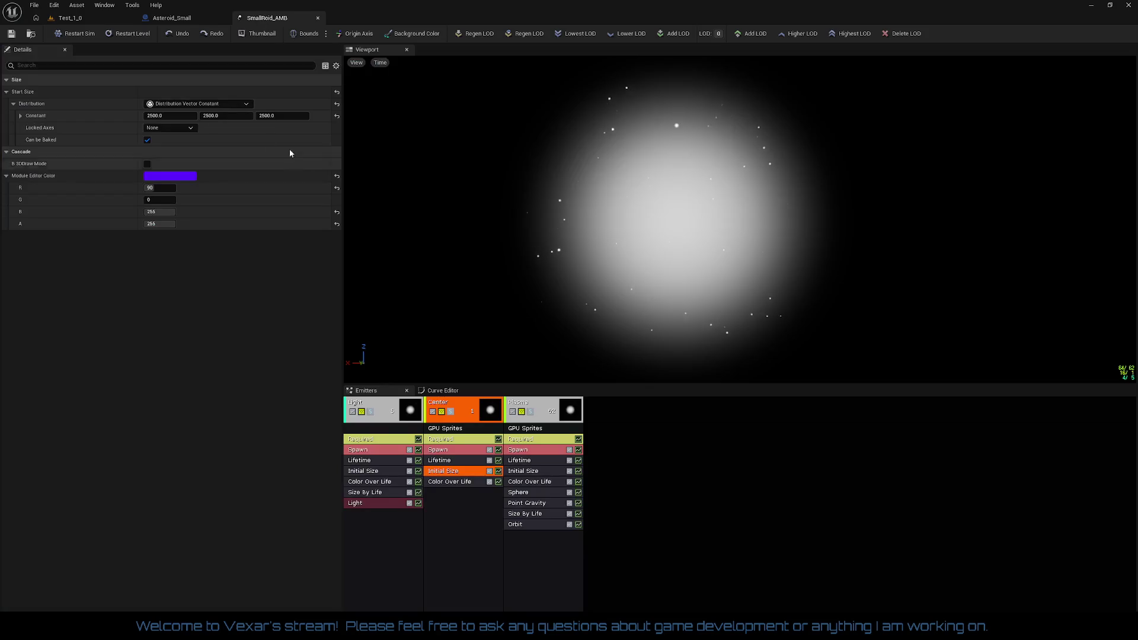
- Set the Center emitter's Initial Size start size back to 2100 on X, Y and Z
click(179, 114)
text(2100)
key(Tab)
text(2)
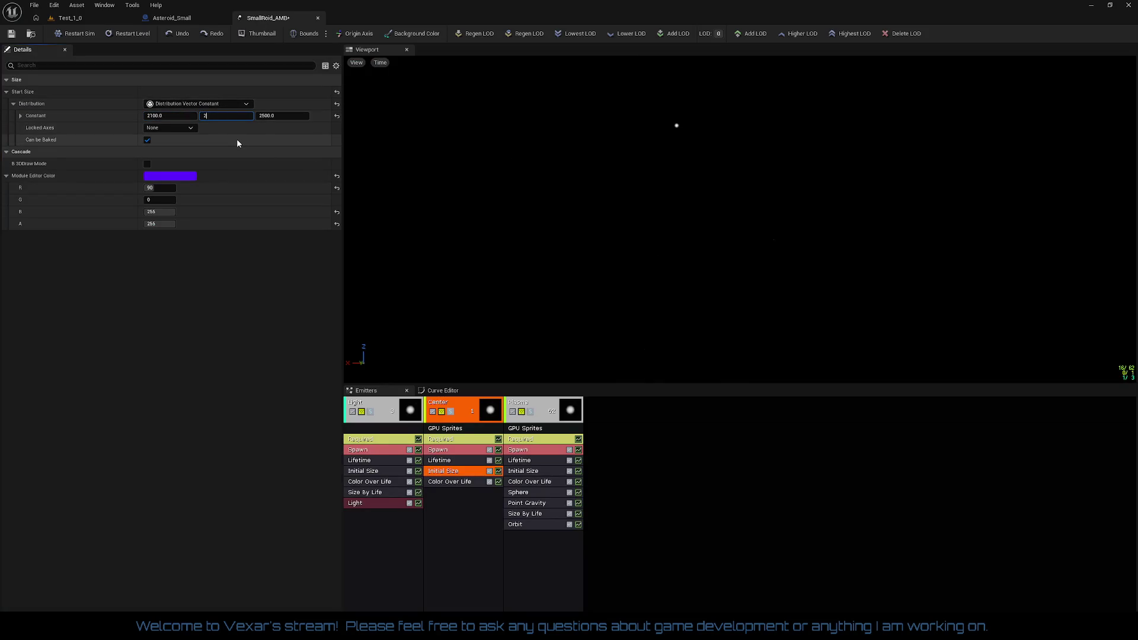
text(100)
key(Tab)
text(2100)
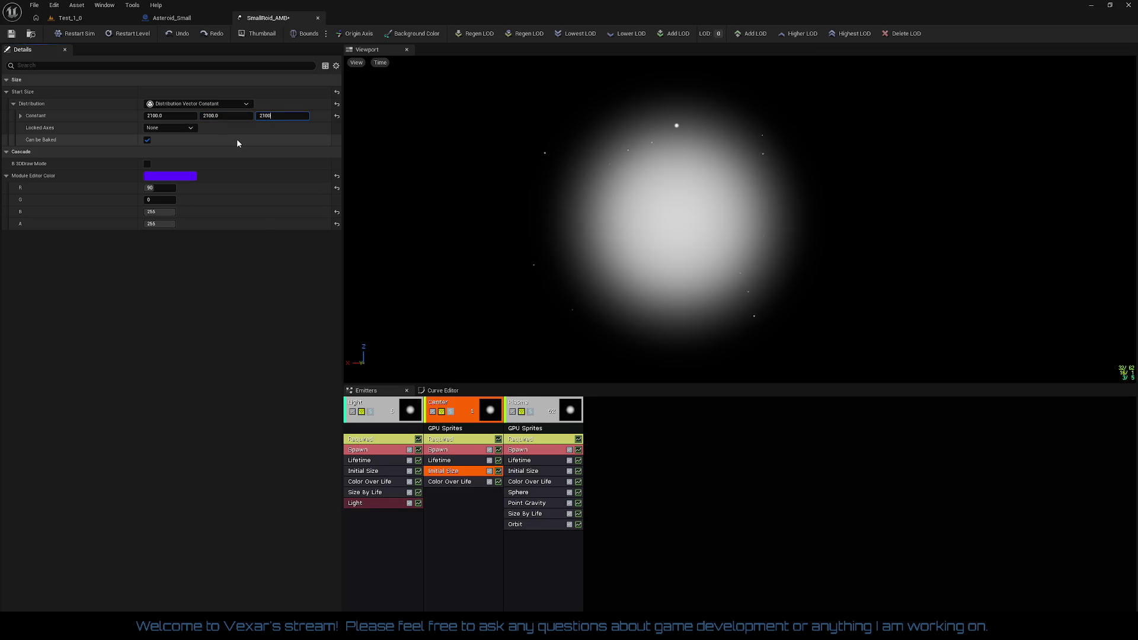
key(Return)
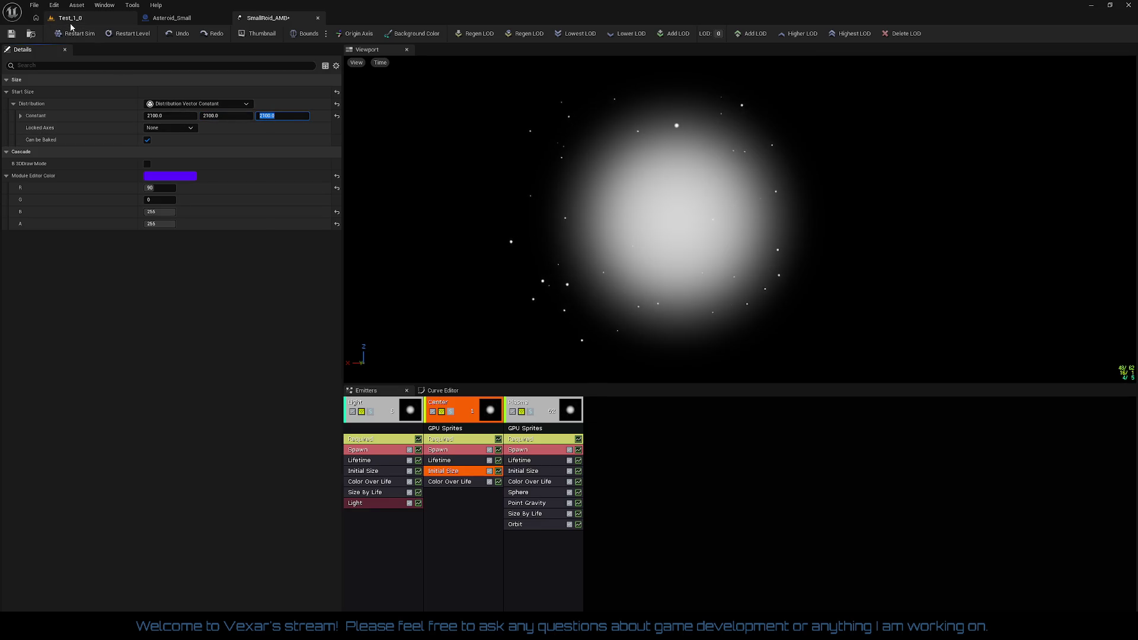
click(71, 19)
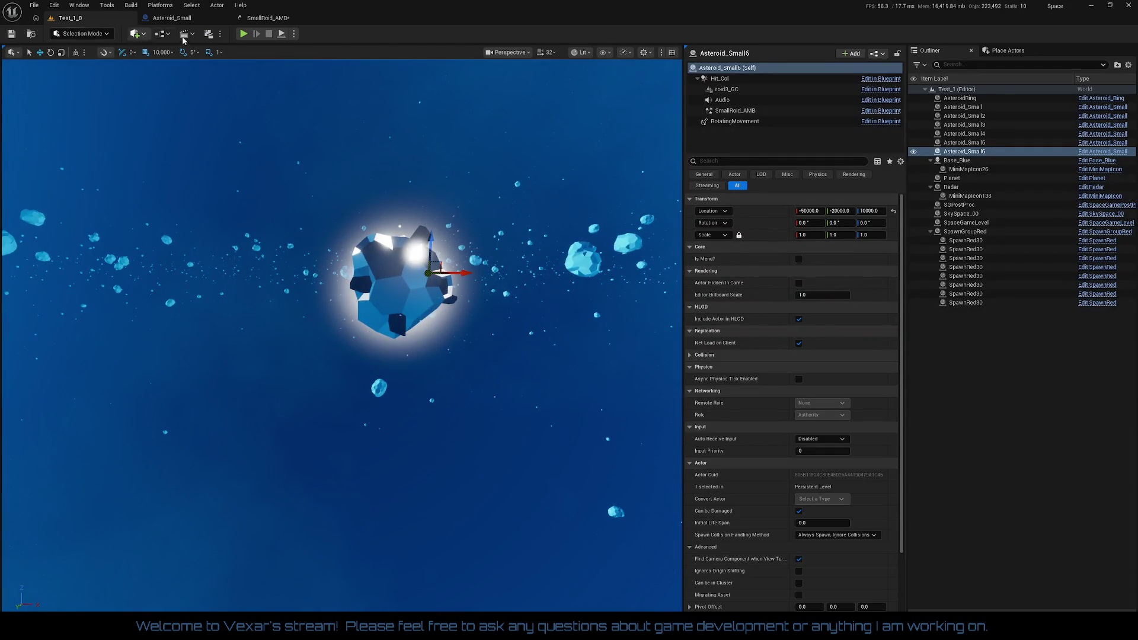
- Delete Size By Life from GoldenRoid_AMB's Center emitter, check its Initial Size, and close it
click(279, 19)
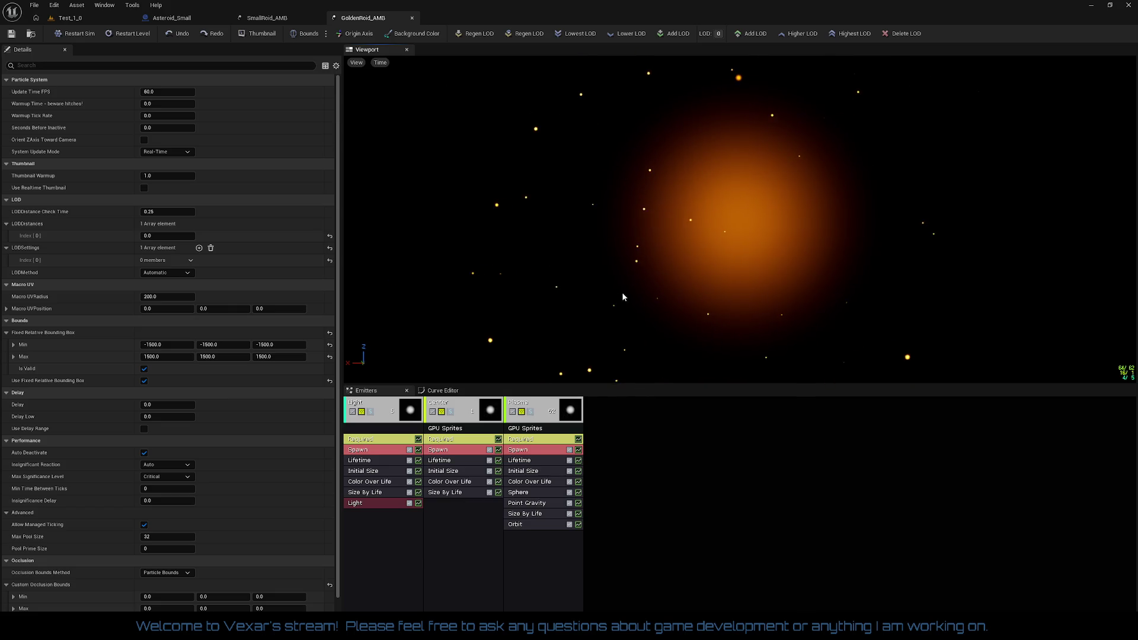
click(447, 495)
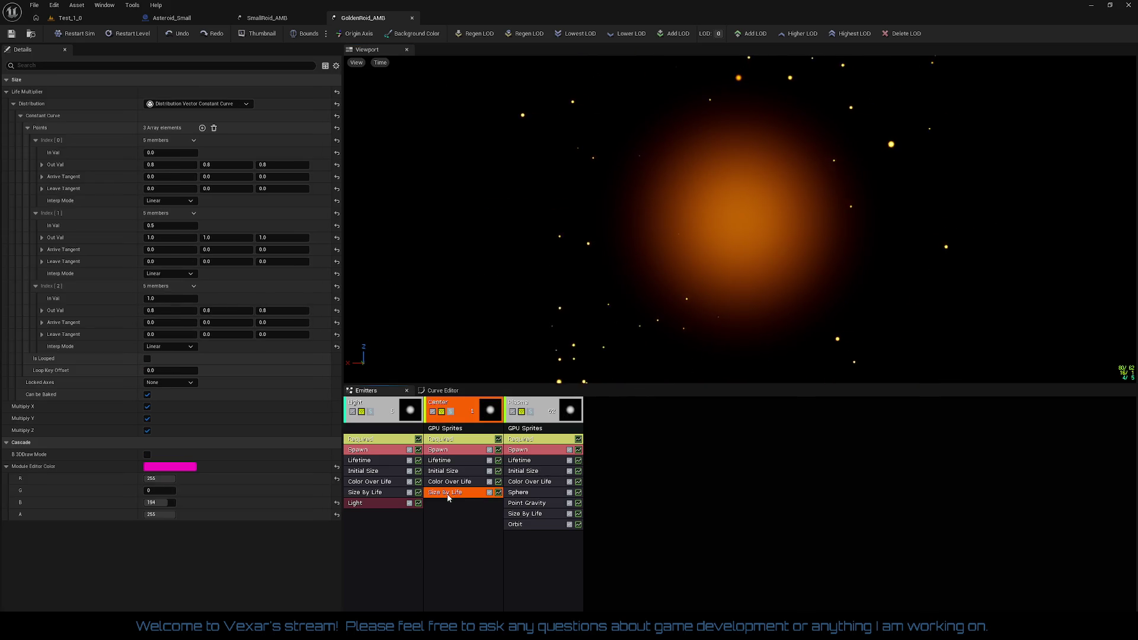
click(468, 502)
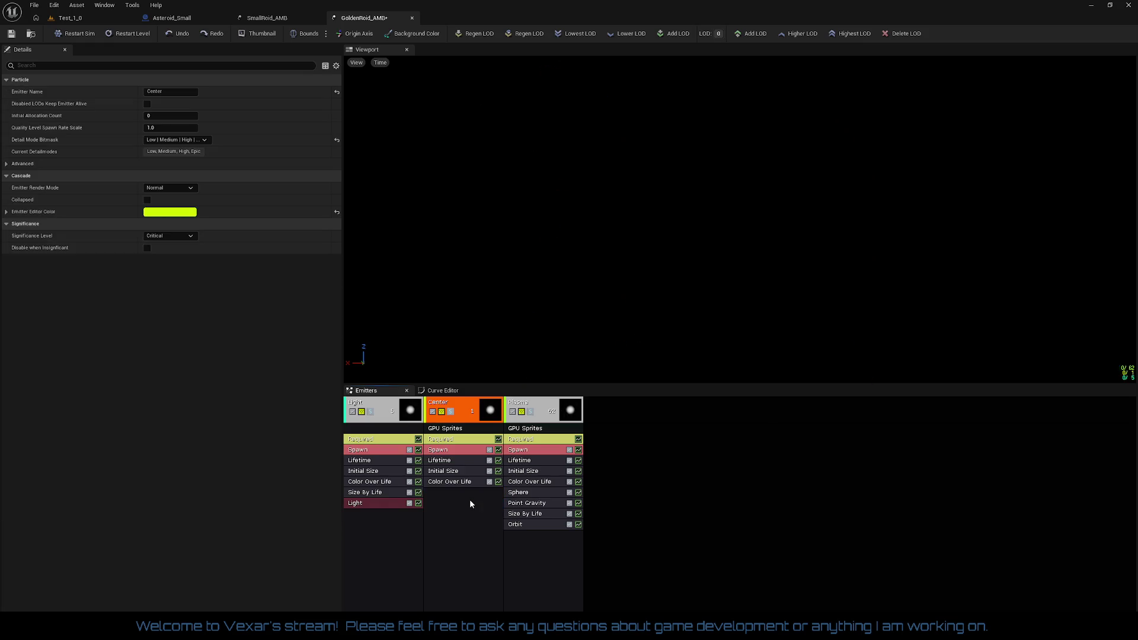
click(456, 462)
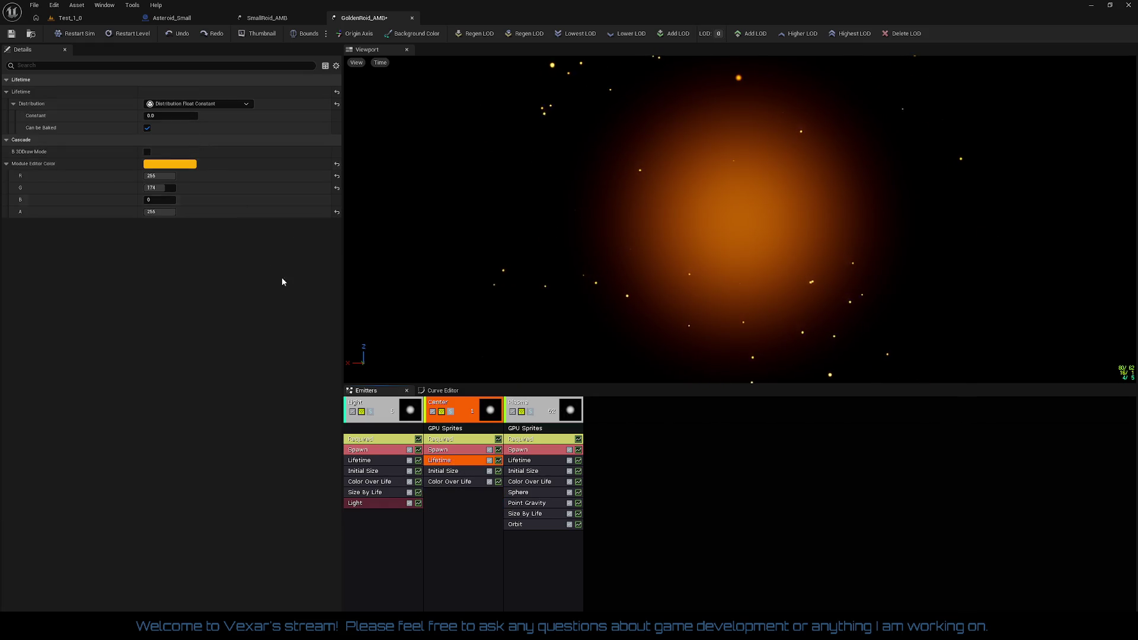
click(457, 440)
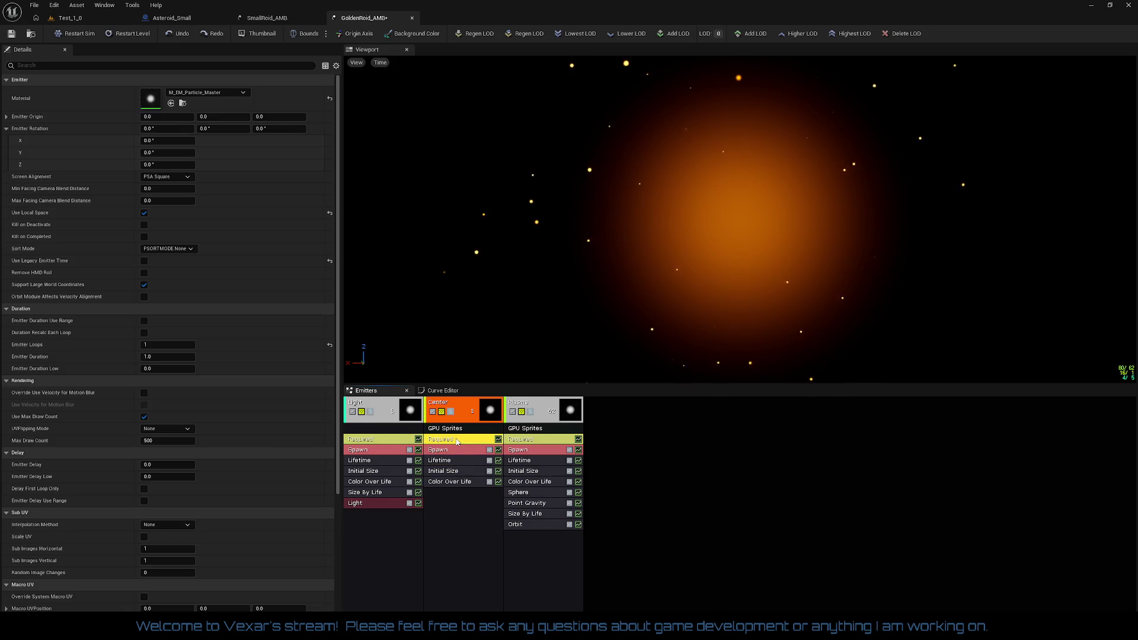
click(455, 471)
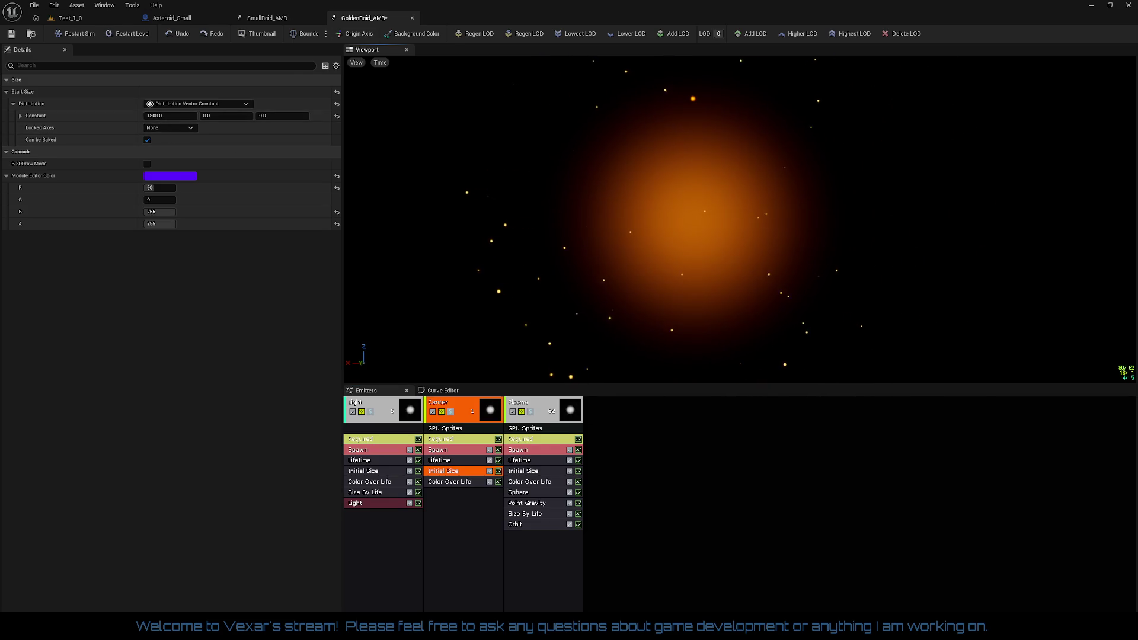
click(413, 19)
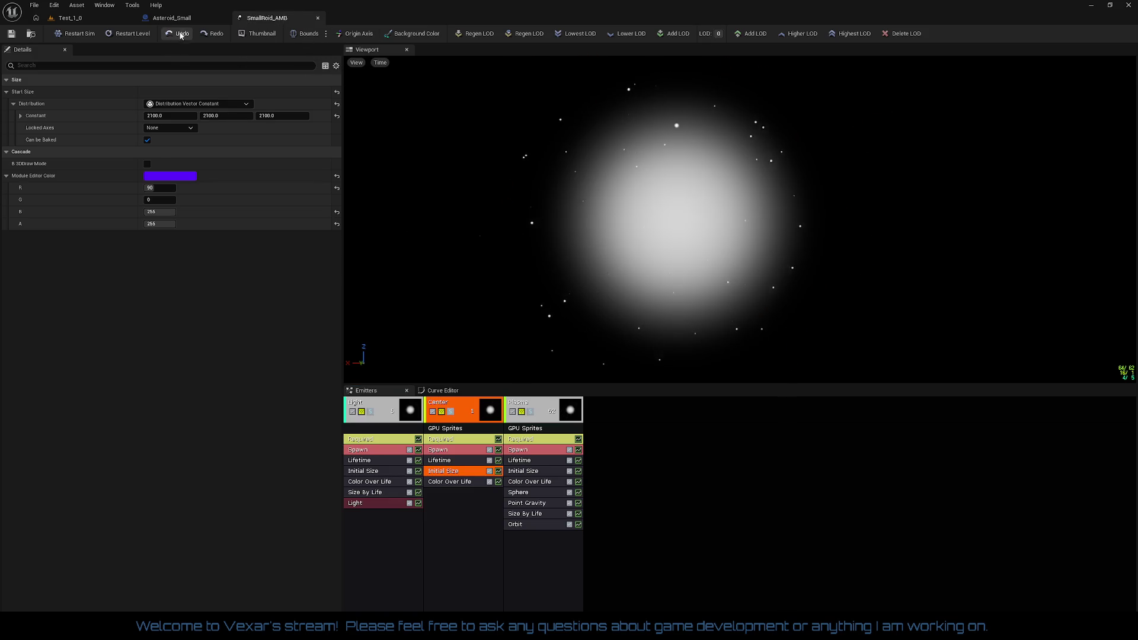
- Play-test Test_1_0 to check the glowing asteroids, then stop and return to SmallRoid_AMB
click(190, 21)
click(87, 18)
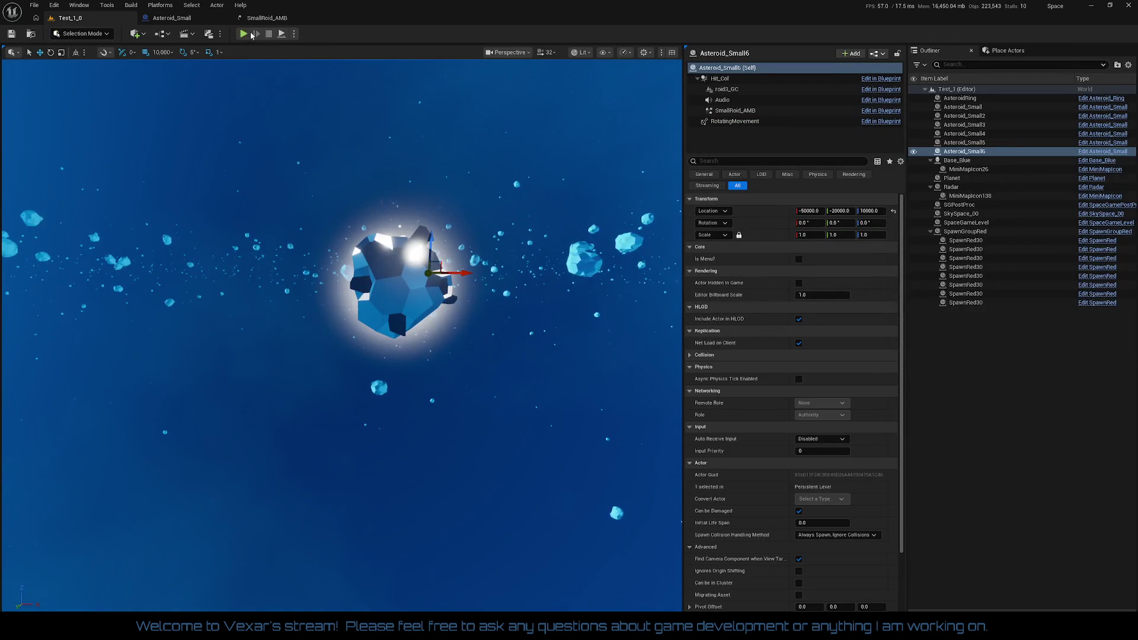
click(243, 34)
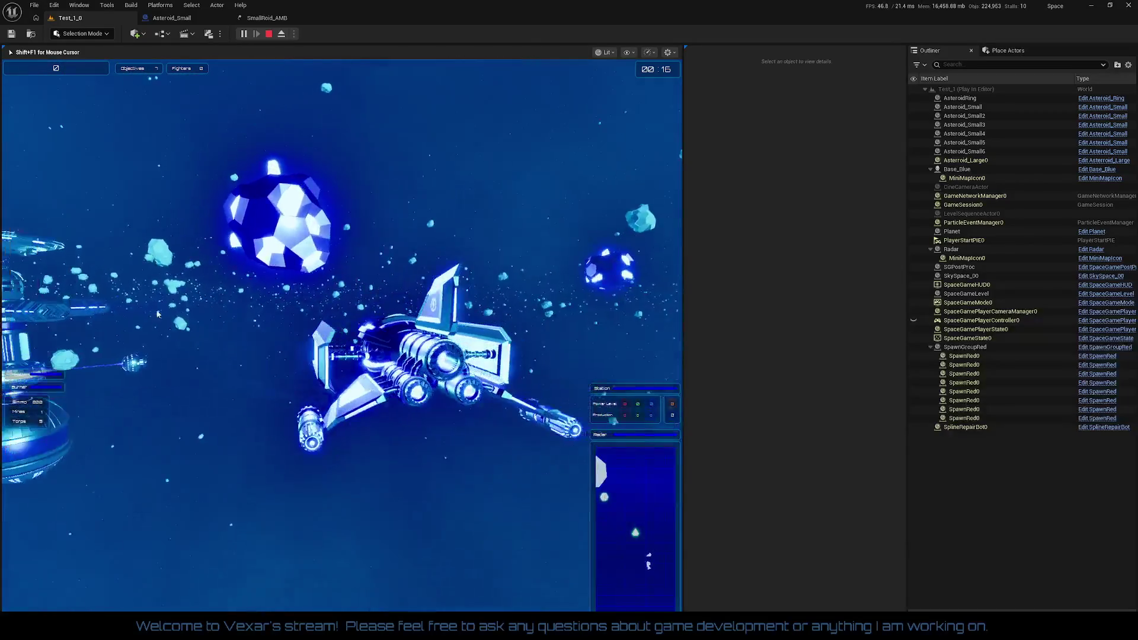
key(Escape)
click(251, 20)
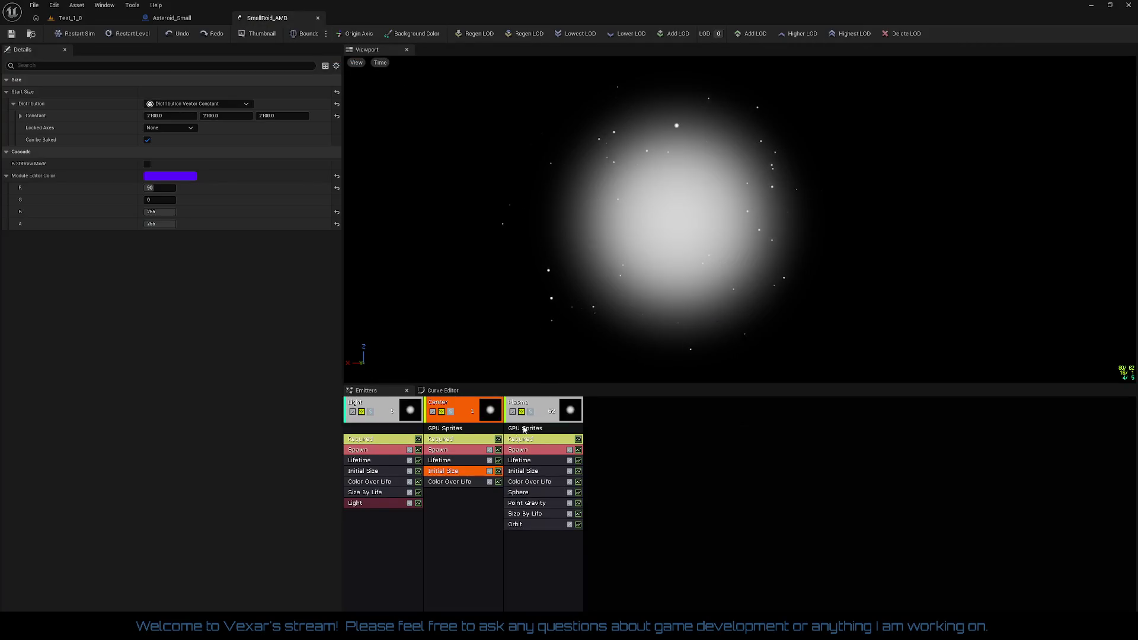
- Set the Plasma emitter's Color Over Life max input, max output and constant to 100, then save
click(533, 481)
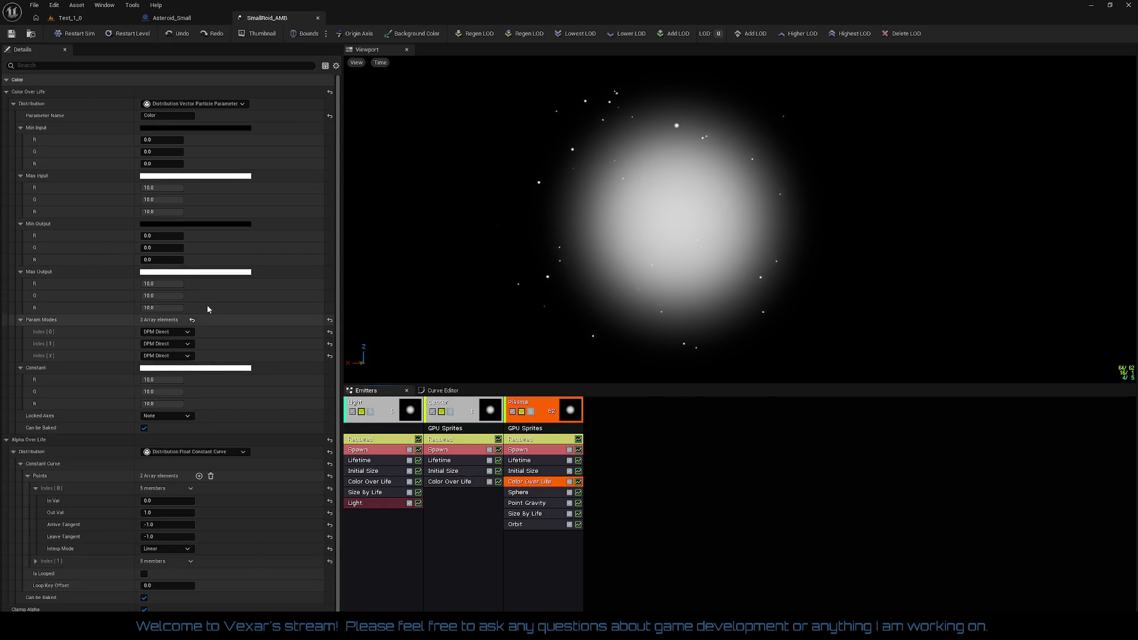
click(169, 189)
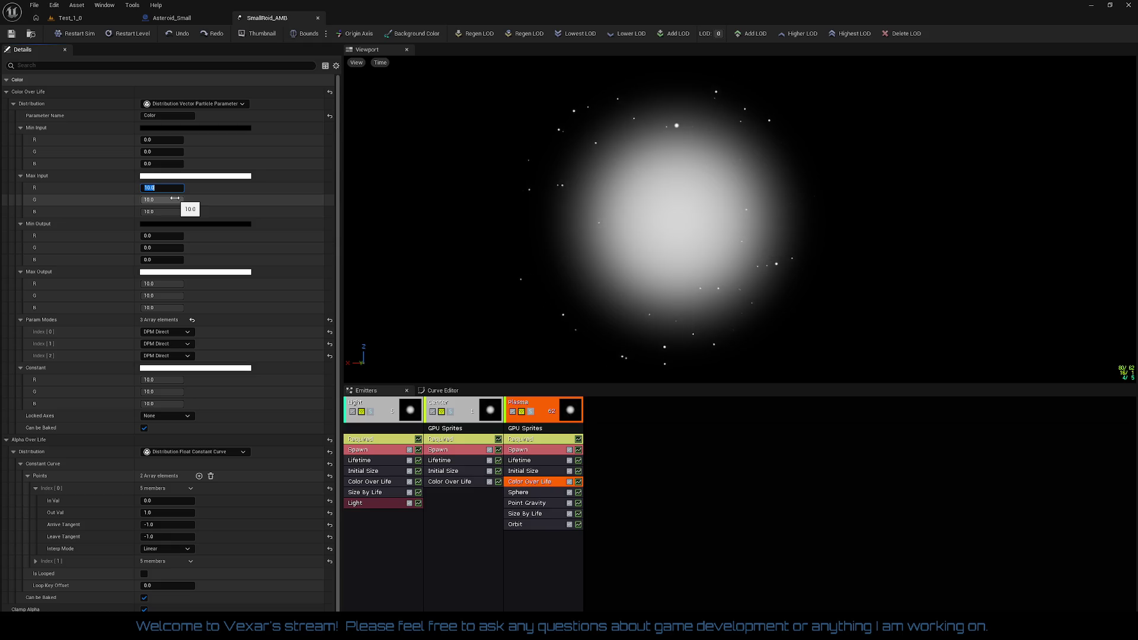
text(100)
key(Tab)
text(1)
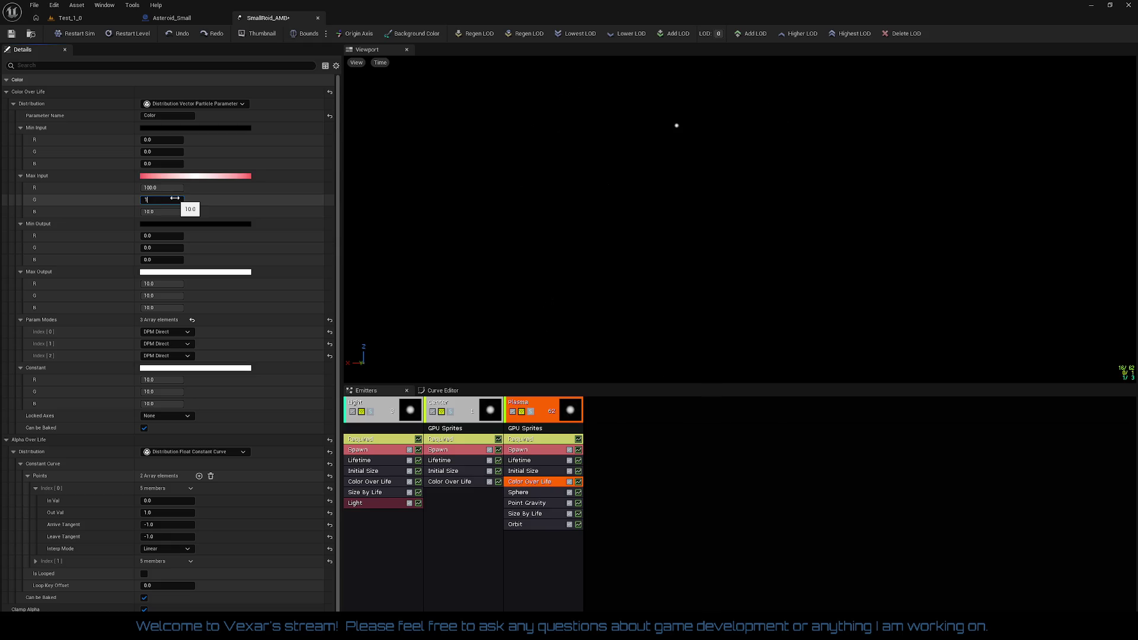
text(1)
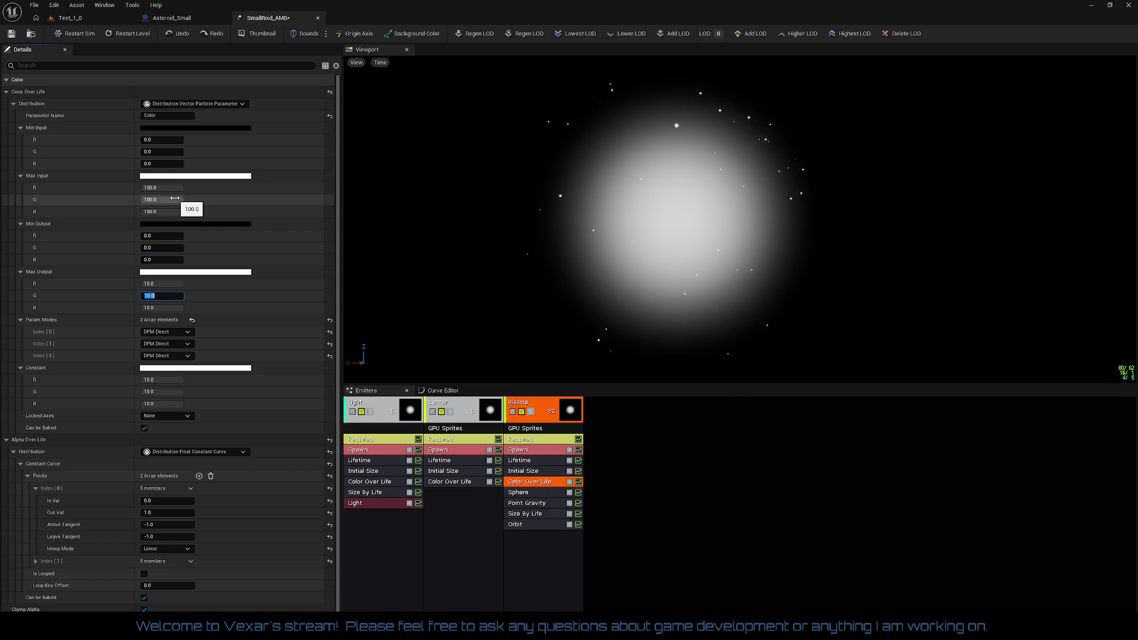
key(Tab)
text(100)
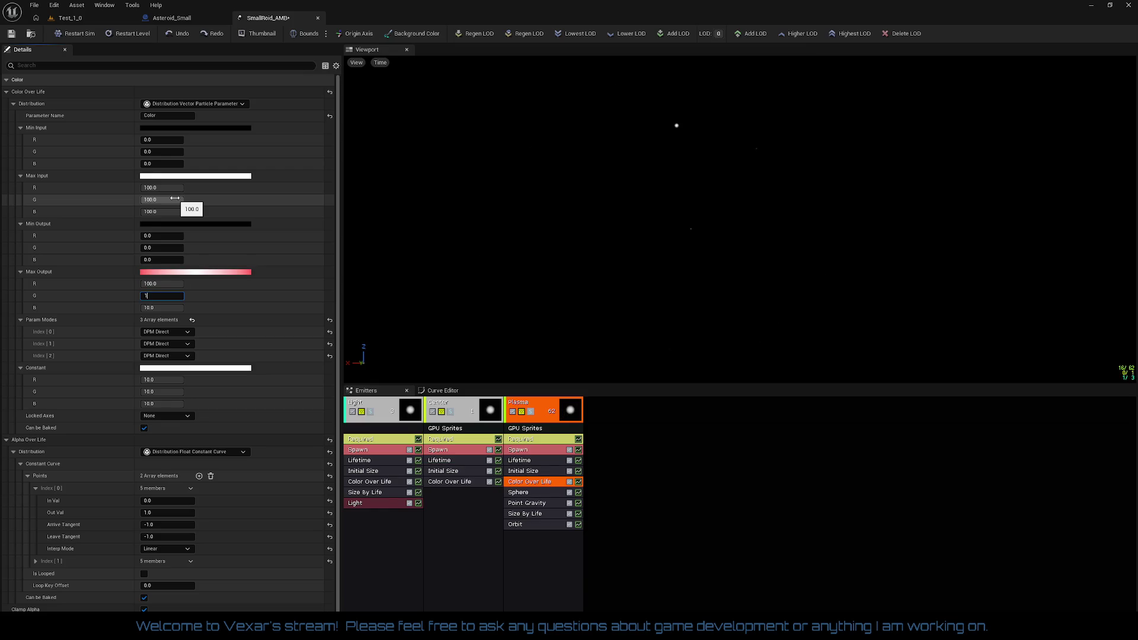
key(Tab)
text(100)
key(Return)
key(Tab)
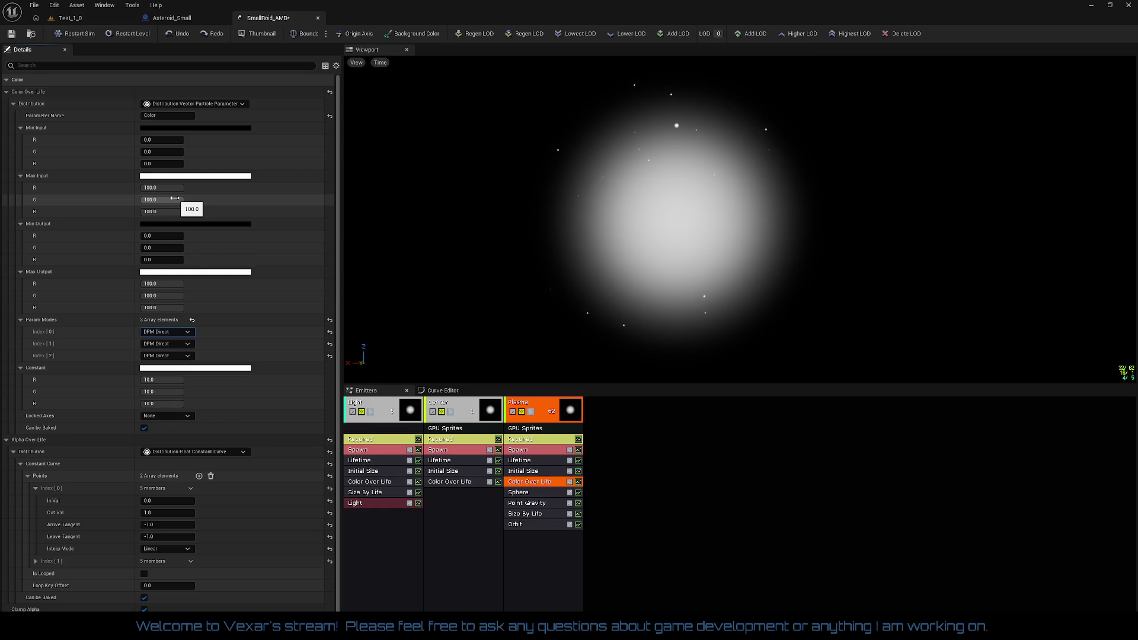
key(Tab)
text(100.)
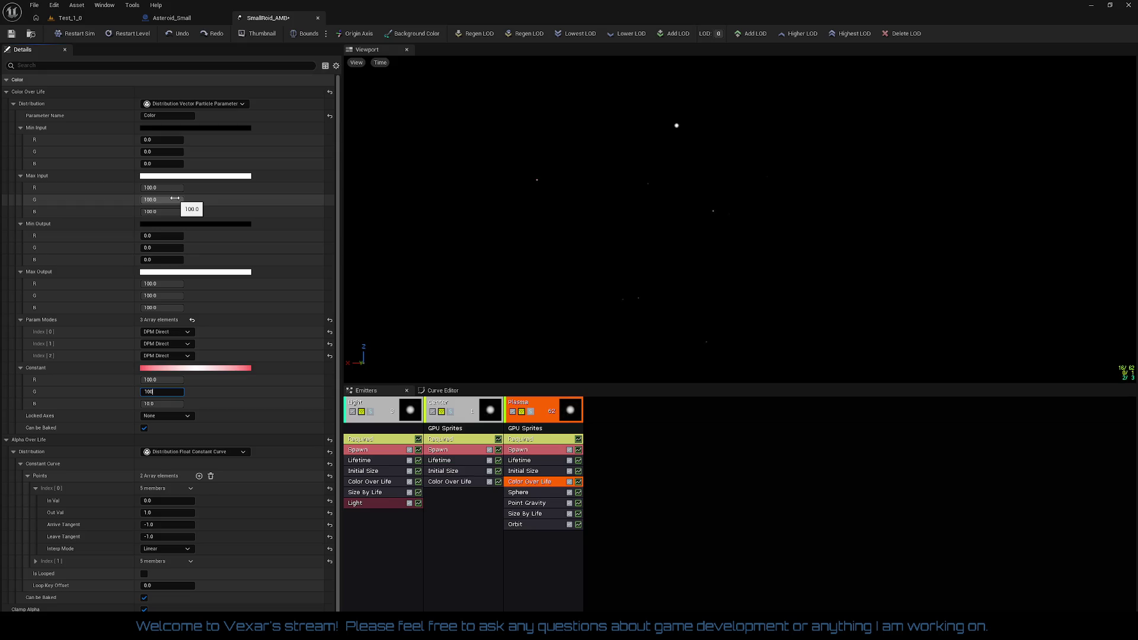
text(0)
key(Return)
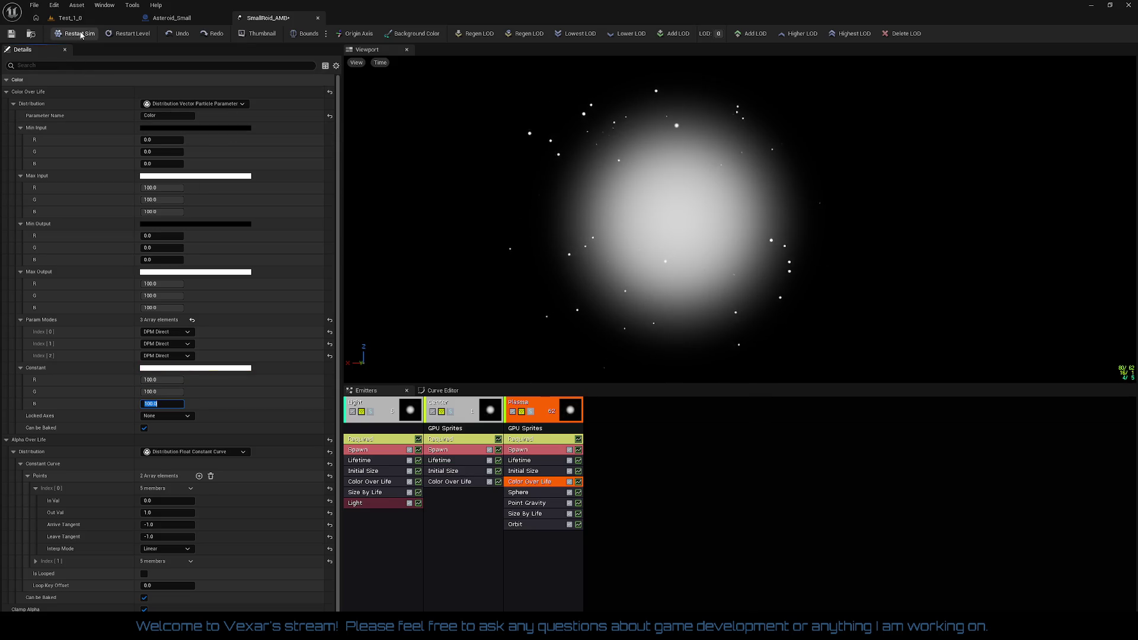
click(11, 33)
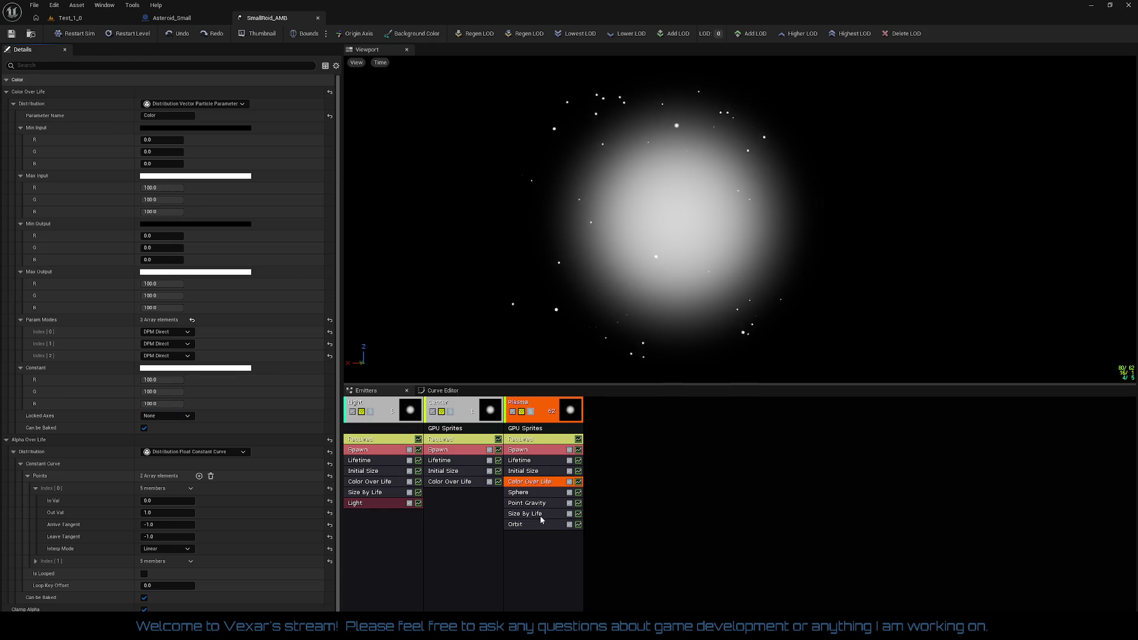
- Give the Plasma emitter an Initial Size of 30 on all three axes
click(525, 472)
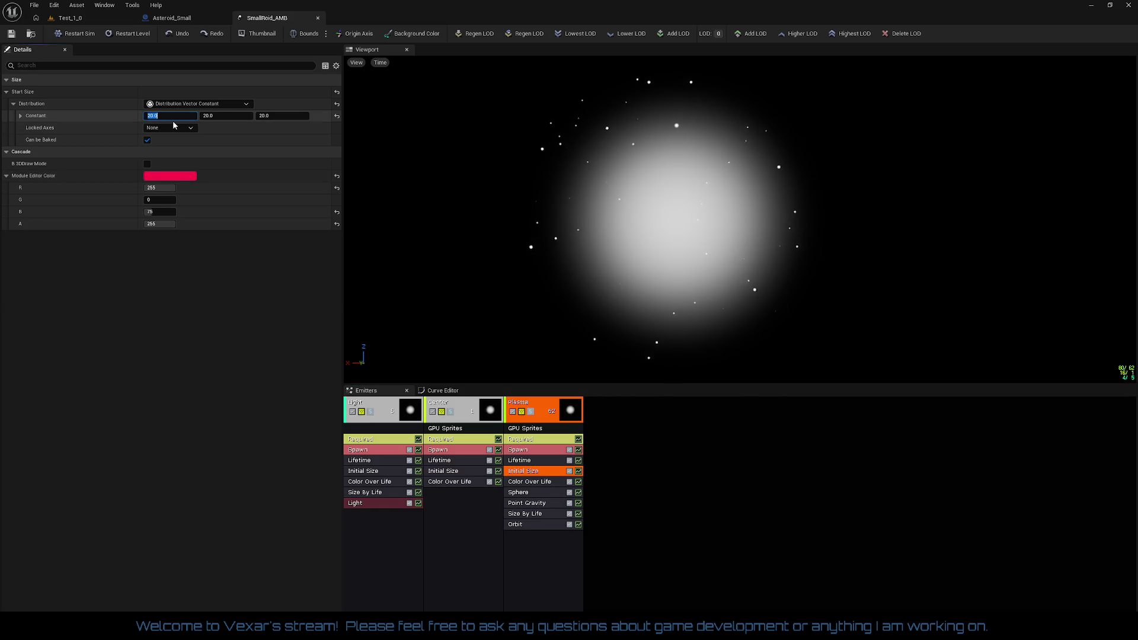
text(30)
key(Tab)
text(30)
key(Tab)
text(30)
key(Return)
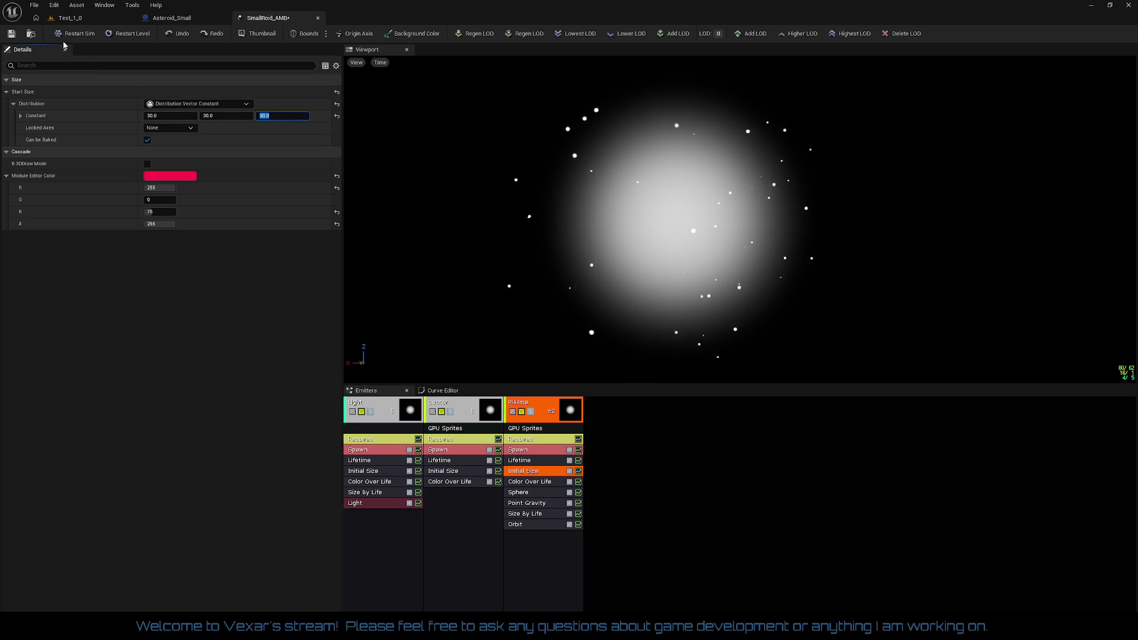
click(80, 23)
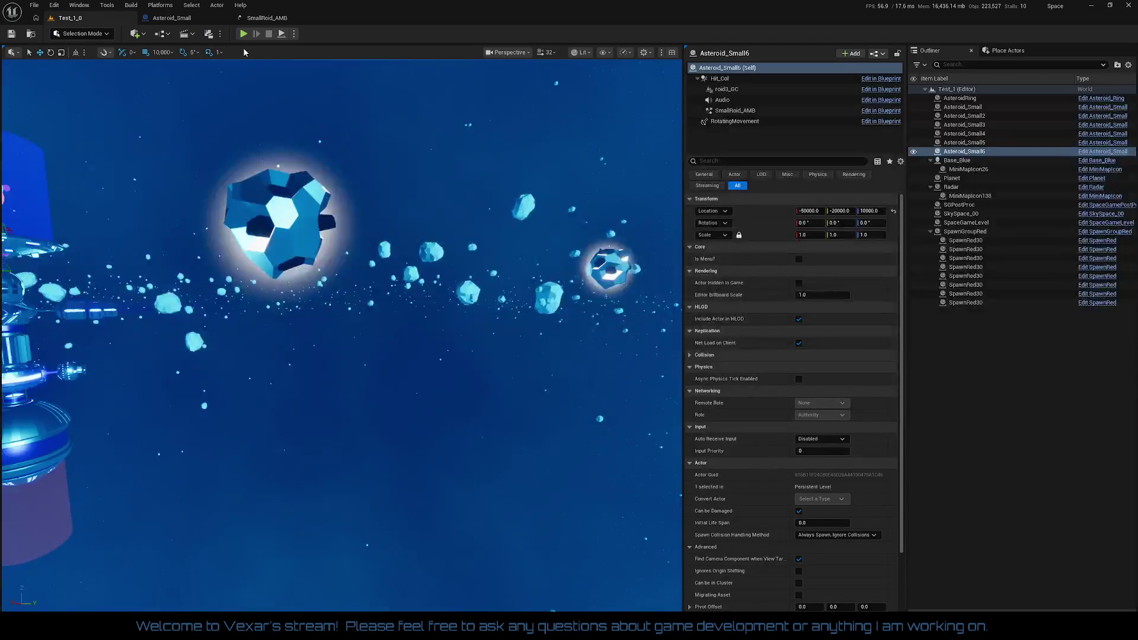
click(243, 34)
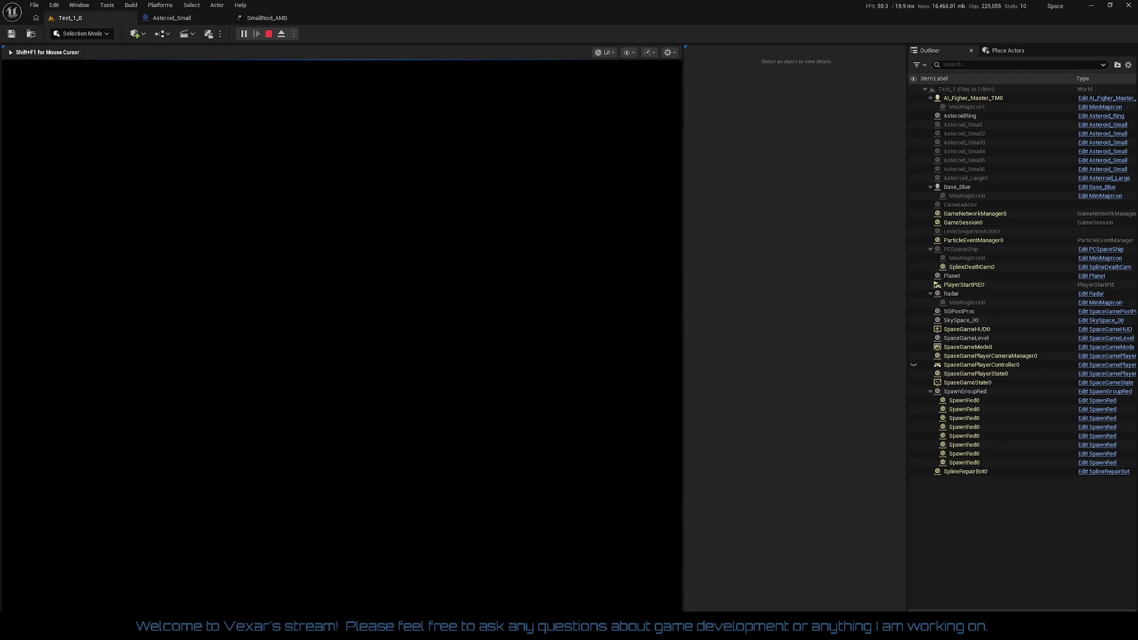
key(Escape)
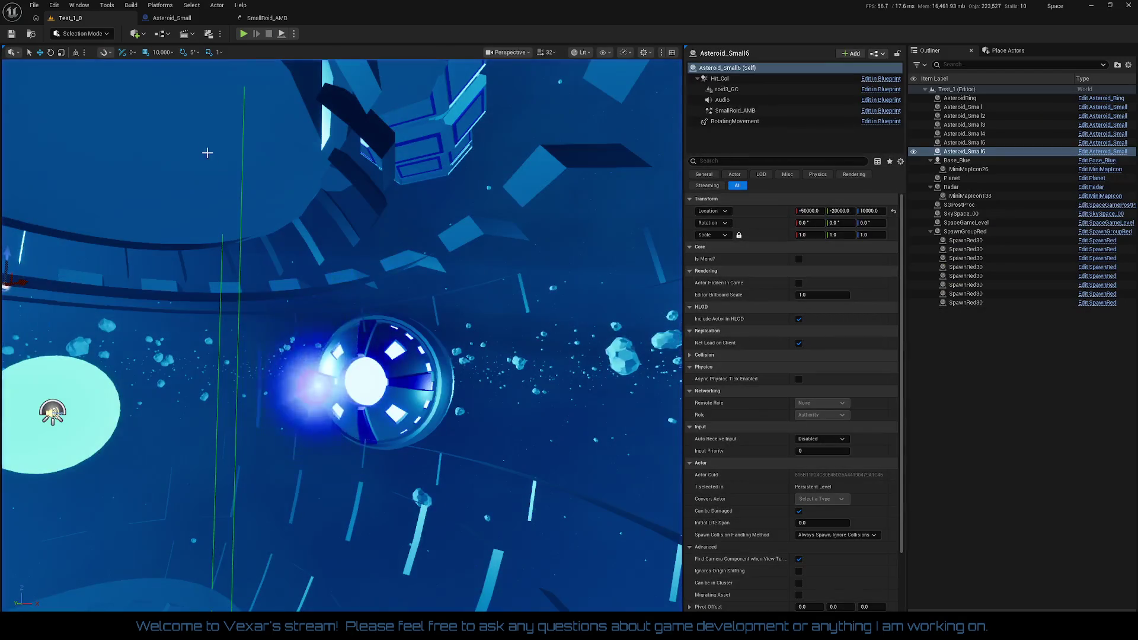
- Orbit the SmallRoid_AMB preview, then focus the Test_1_0 viewport on Asteroid_Small6
click(272, 20)
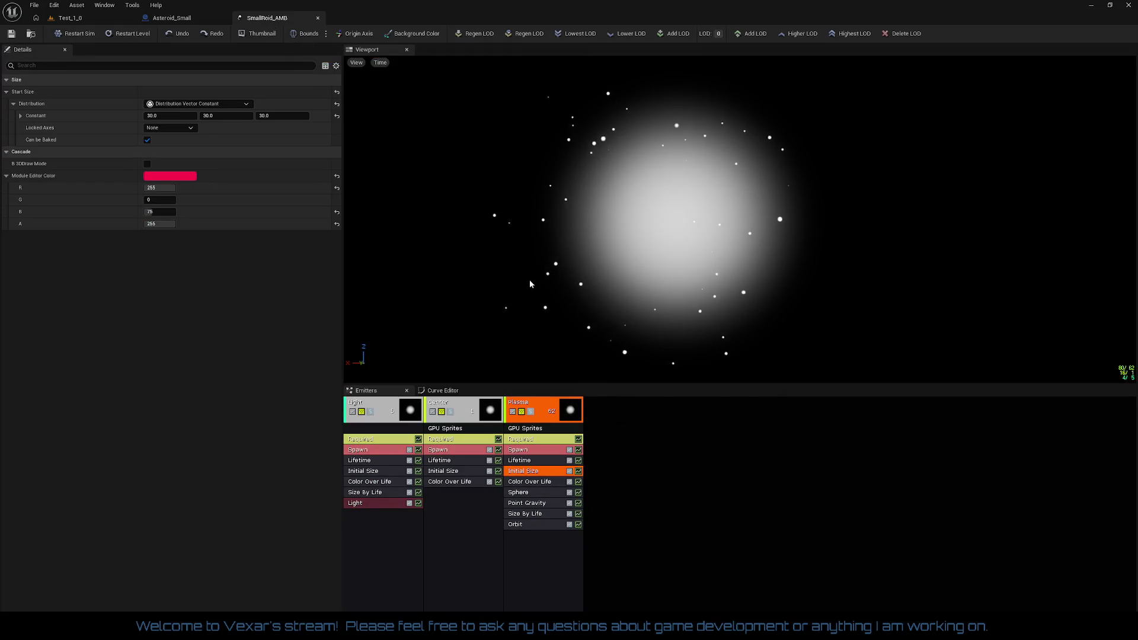
mouse_move(572, 256)
mouse_down()
mouse_move(527, 254)
mouse_move(548, 233)
mouse_up()
click(86, 22)
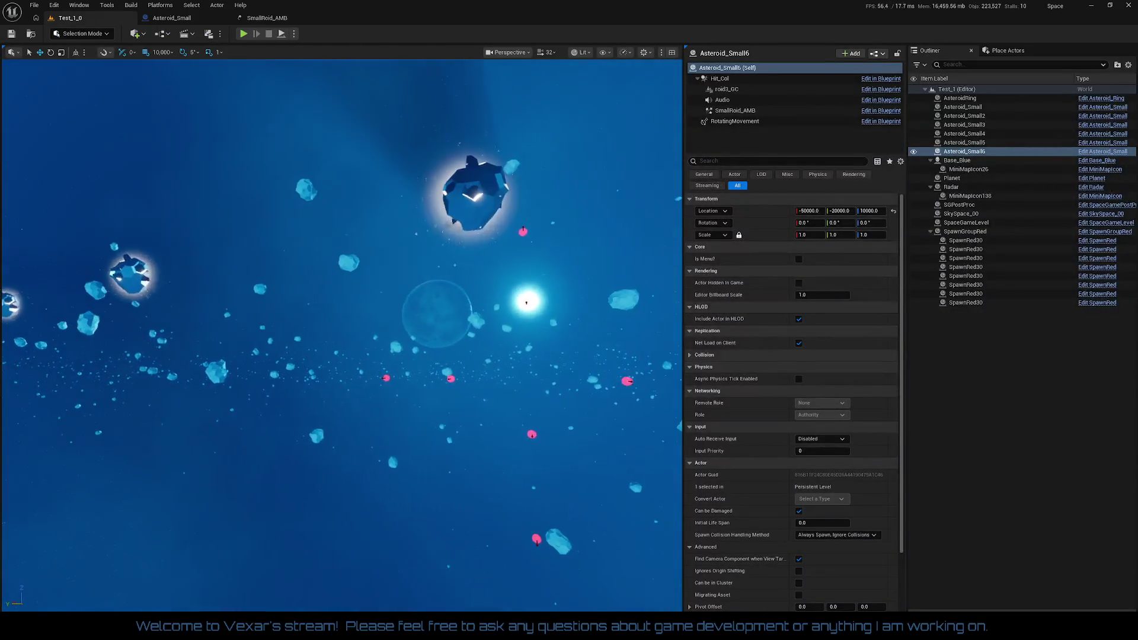
key(f)
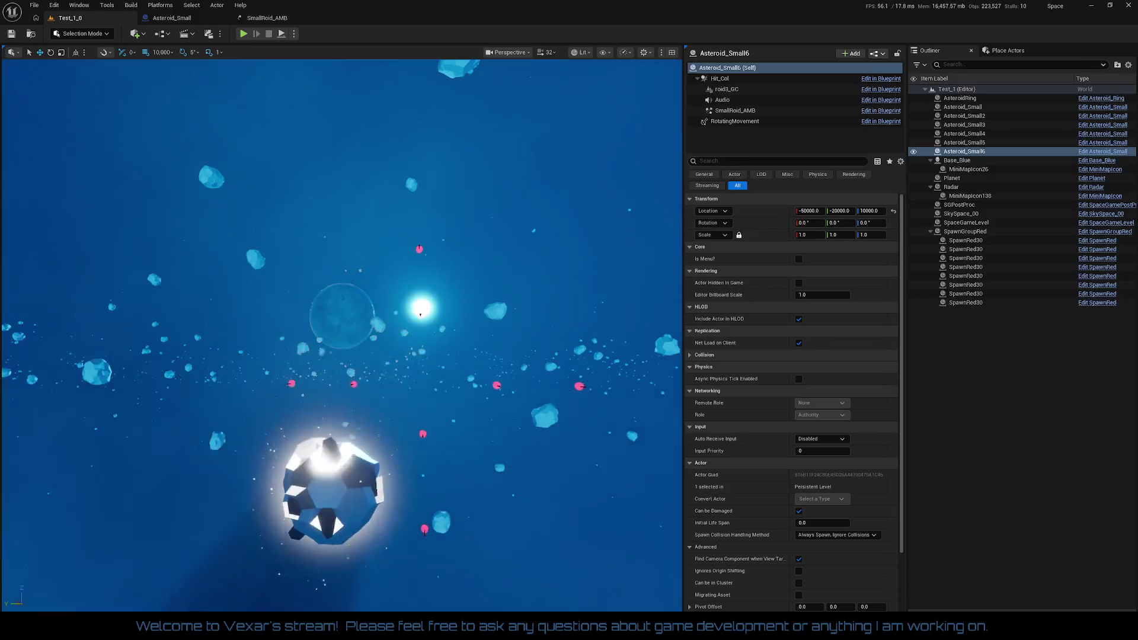
key(f)
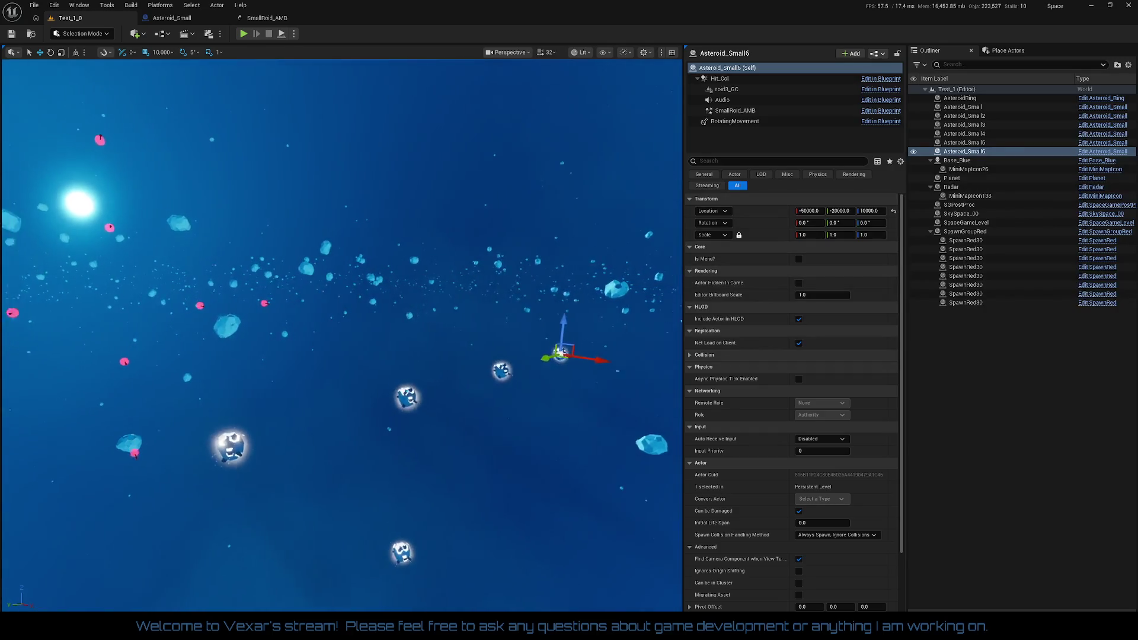
- Scan the asteroid field, select an Asteroid_Small actor, and start a play-test
drag(594, 415, 595, 415)
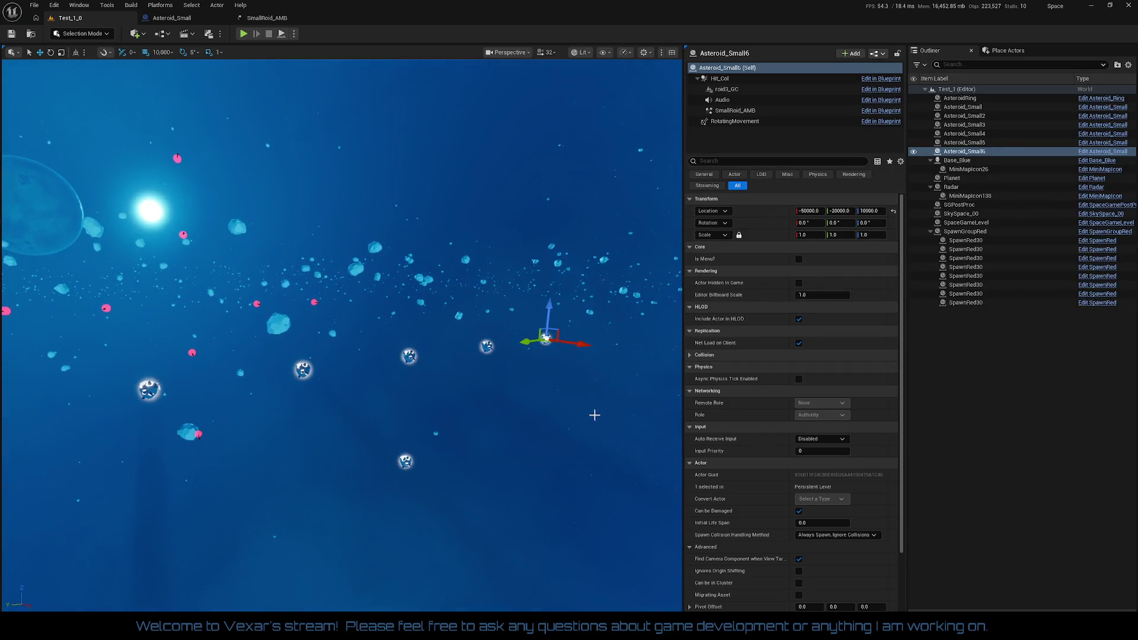
click(405, 458)
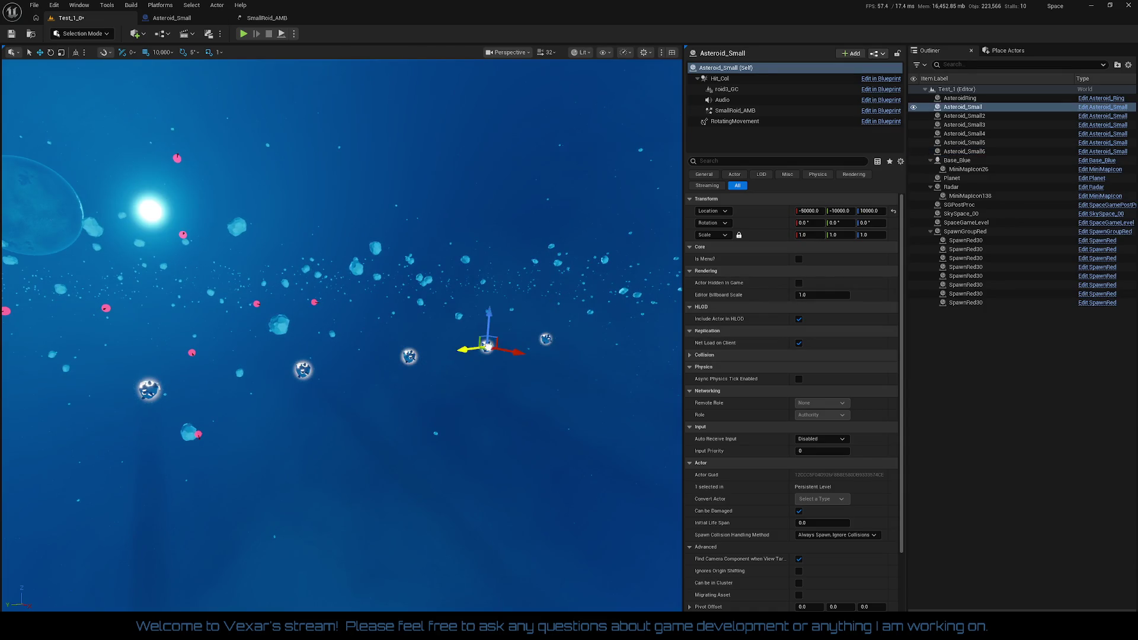
drag(556, 369, 226, 81)
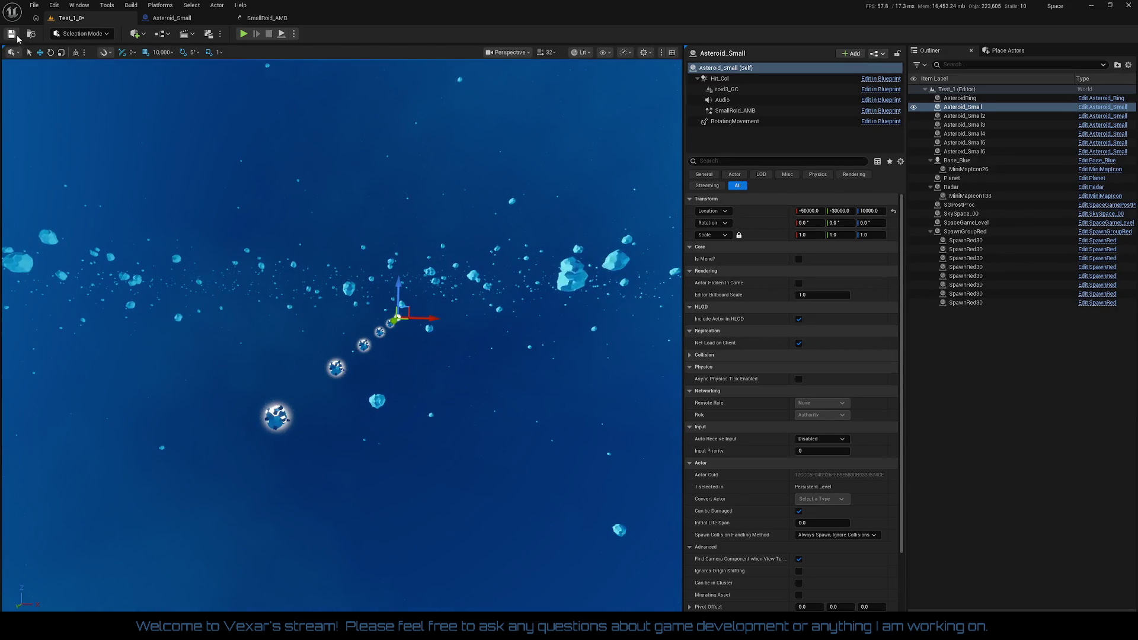
click(240, 35)
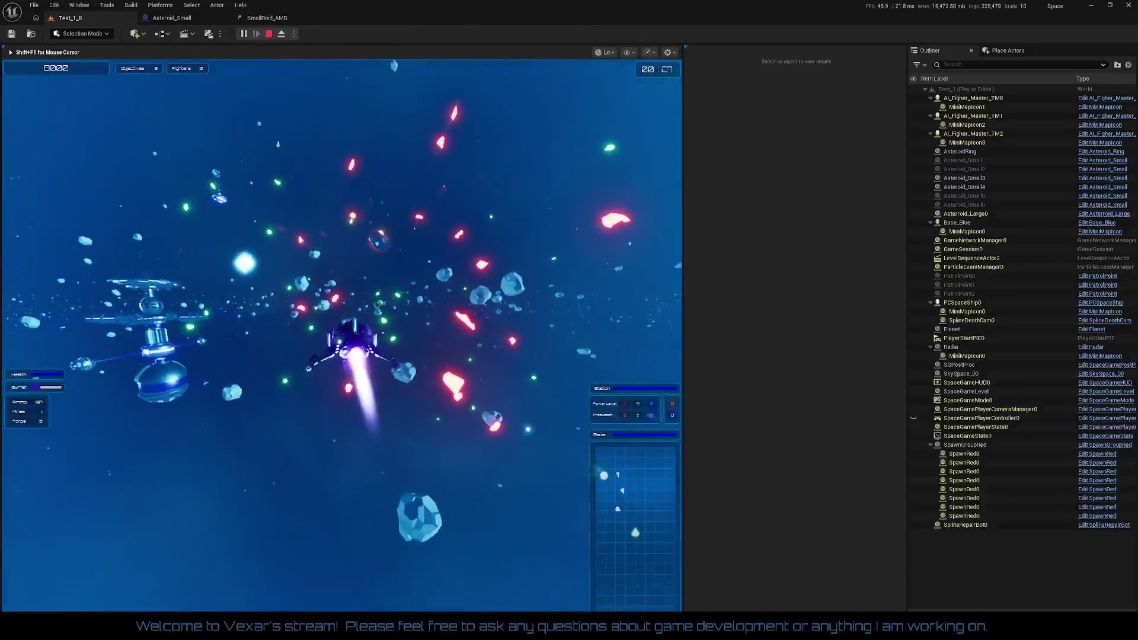
- Stop the play session and return to the Test_1_0 level editor
key(Escape)
scroll(386, 398, down, 5)
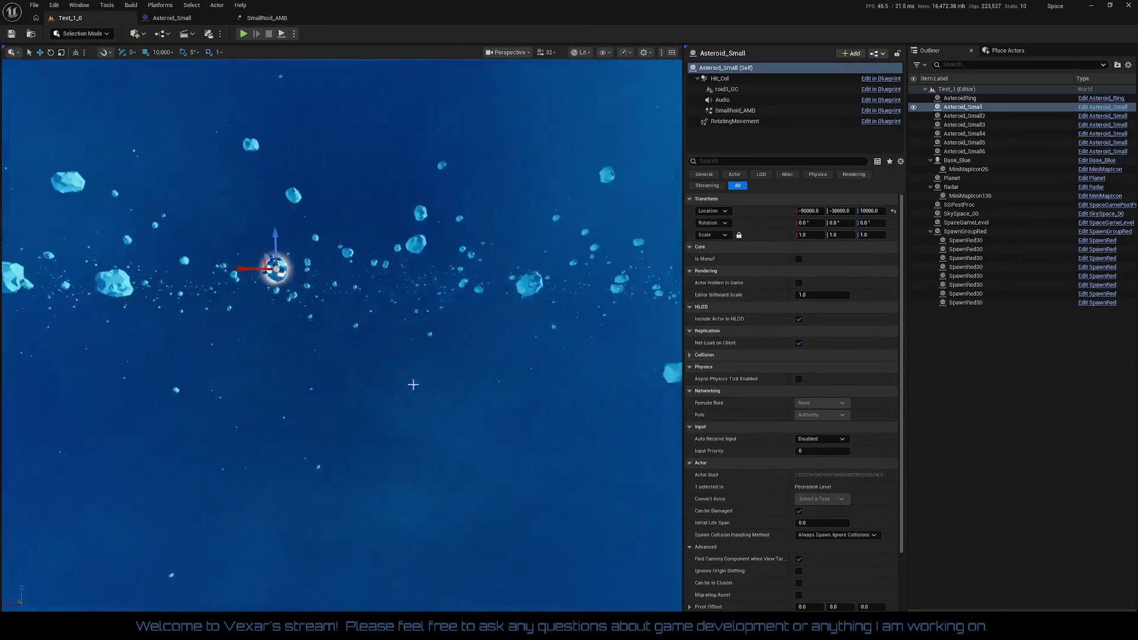
- Delete the six Asteroid_Small actors and enable AsteroidRing Small Roids with a count of 30
shift+click(972, 152)
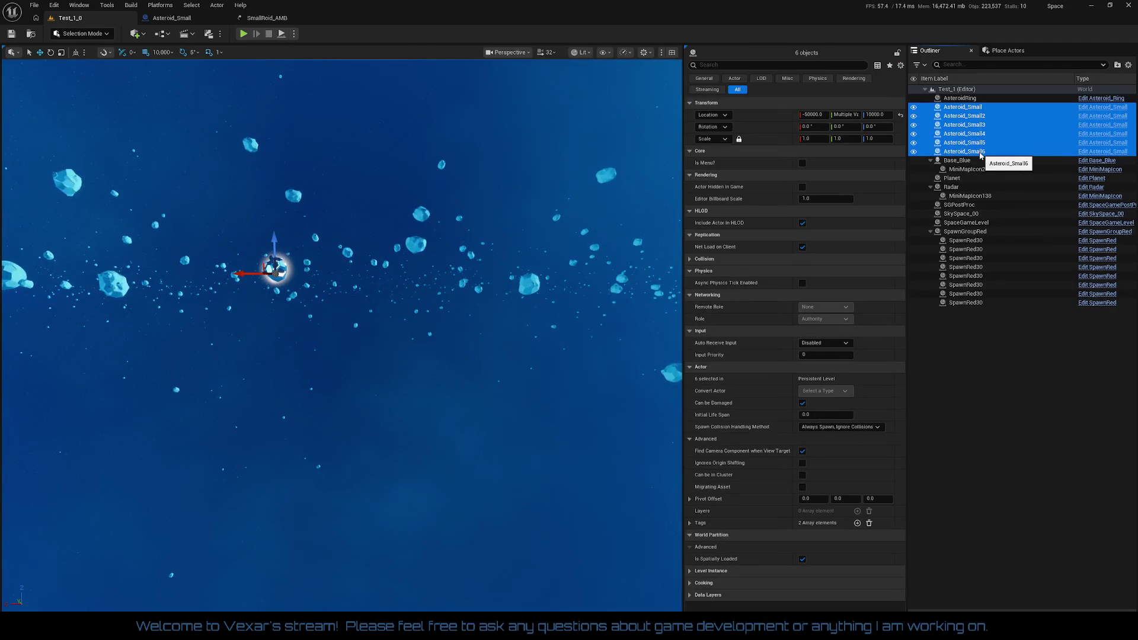
key(Delete)
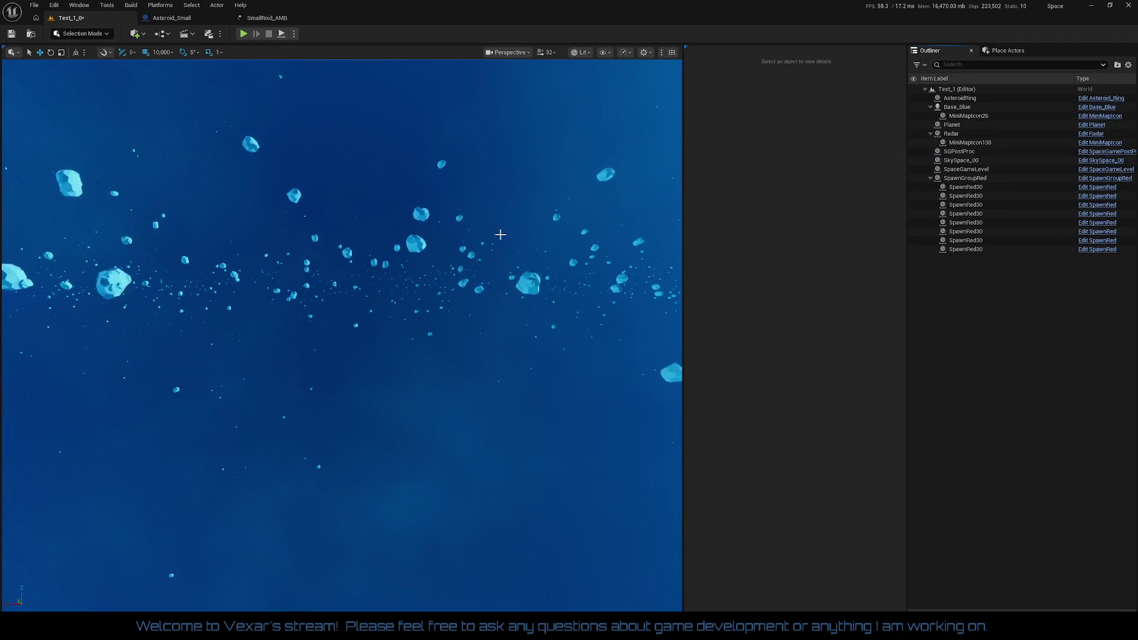
click(467, 250)
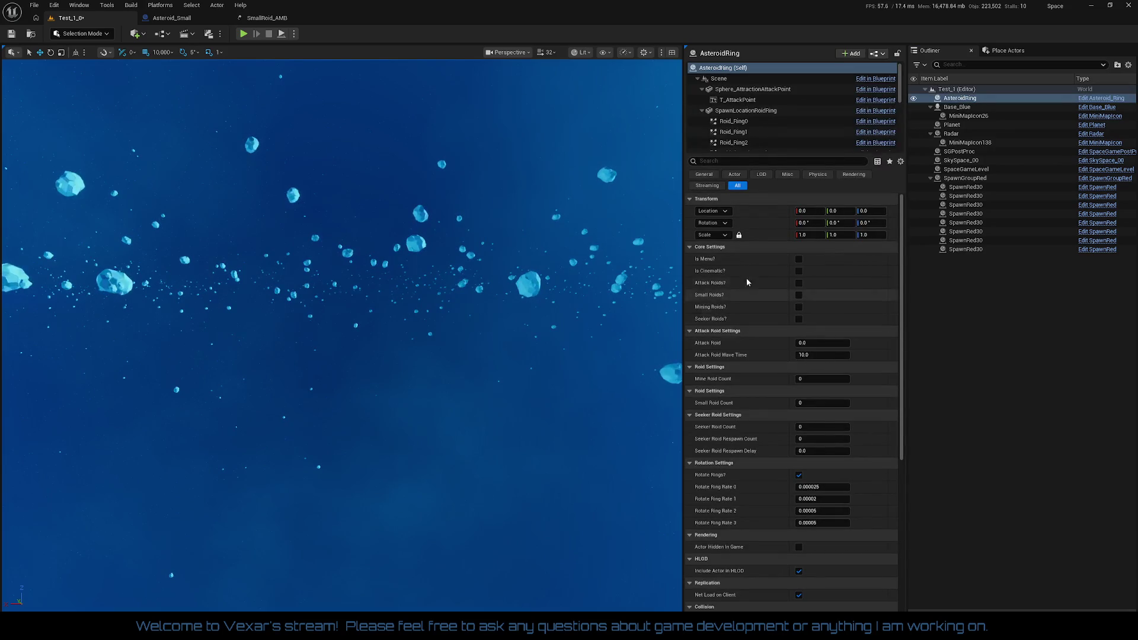
click(799, 294)
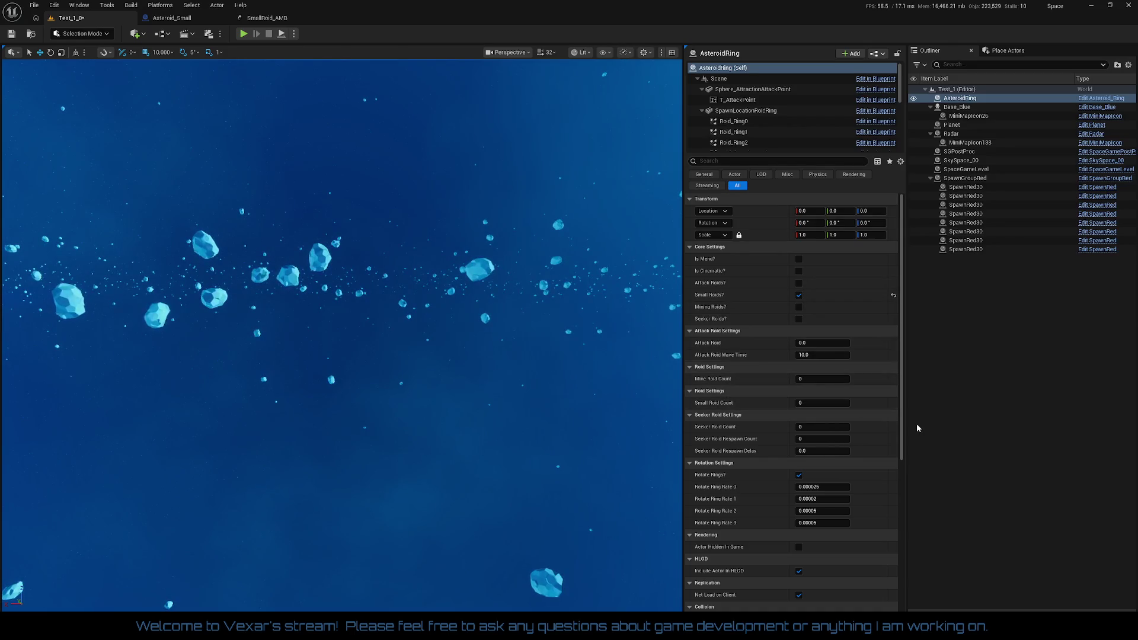
click(844, 404)
text(25)
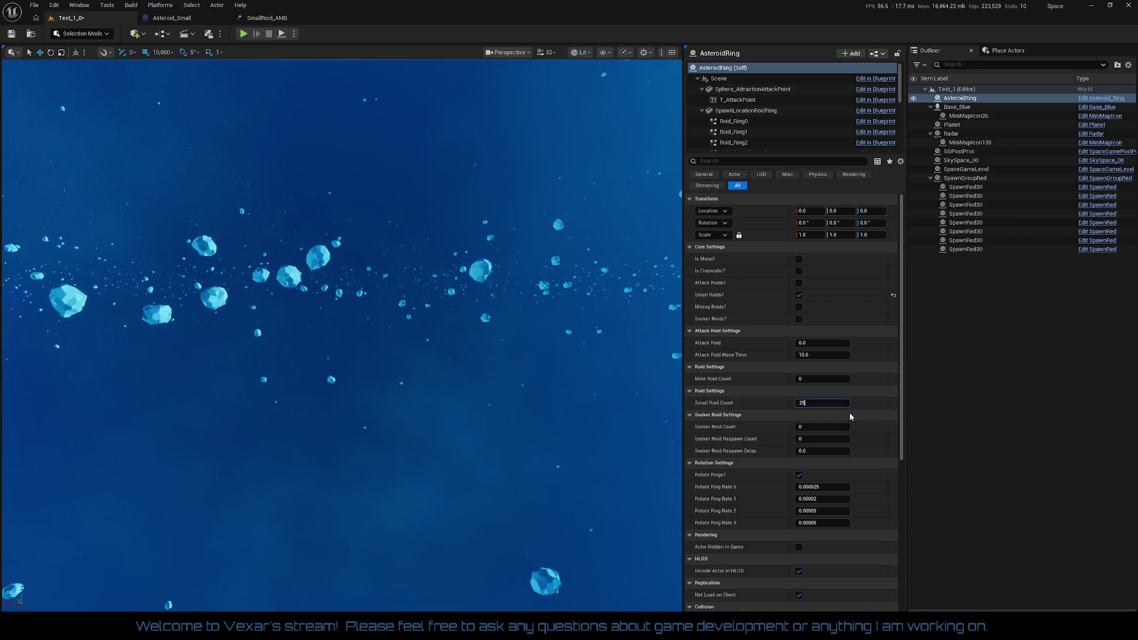
key(BackSpace)
key(BackSpace)
text(30)
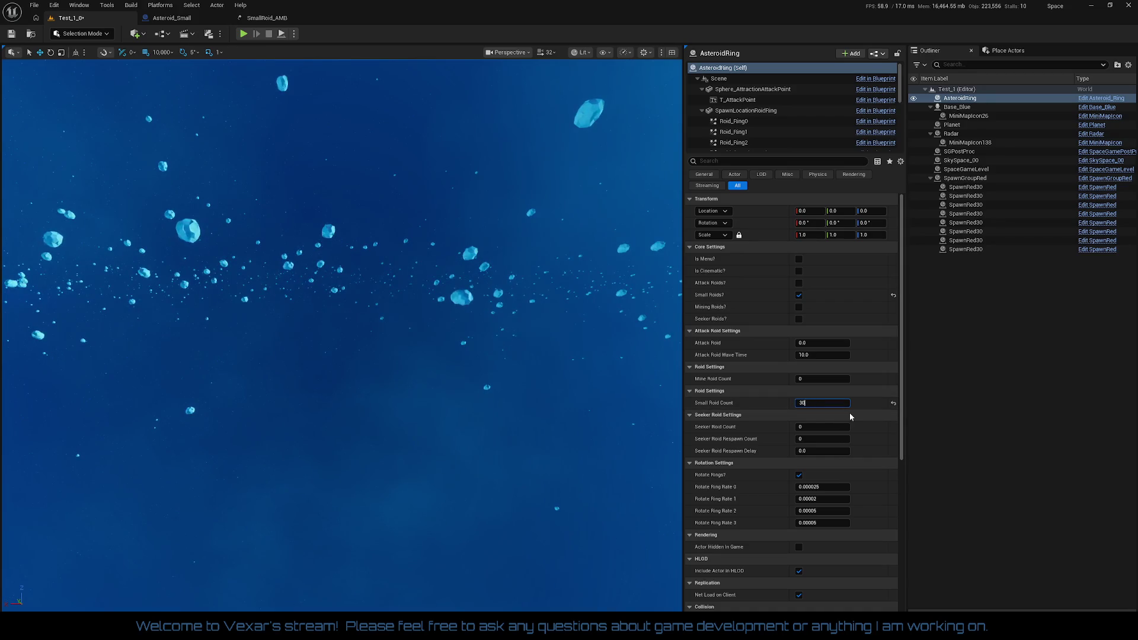
key(Return)
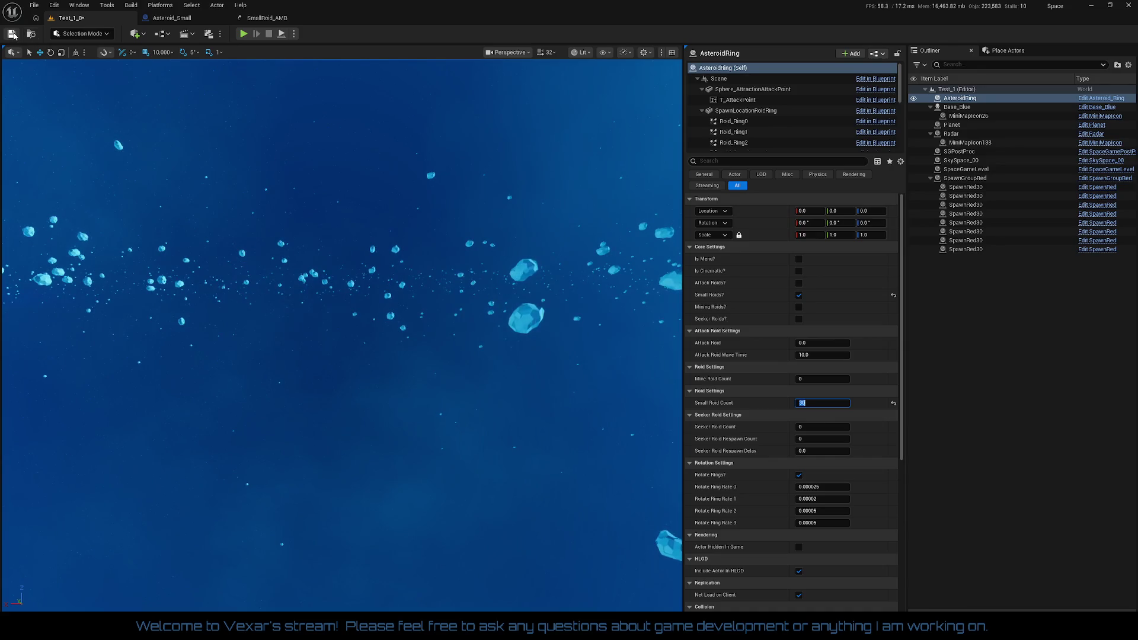
- Save the level, briefly play-test the denser field, then select SpaceGameLevel
click(11, 33)
click(249, 32)
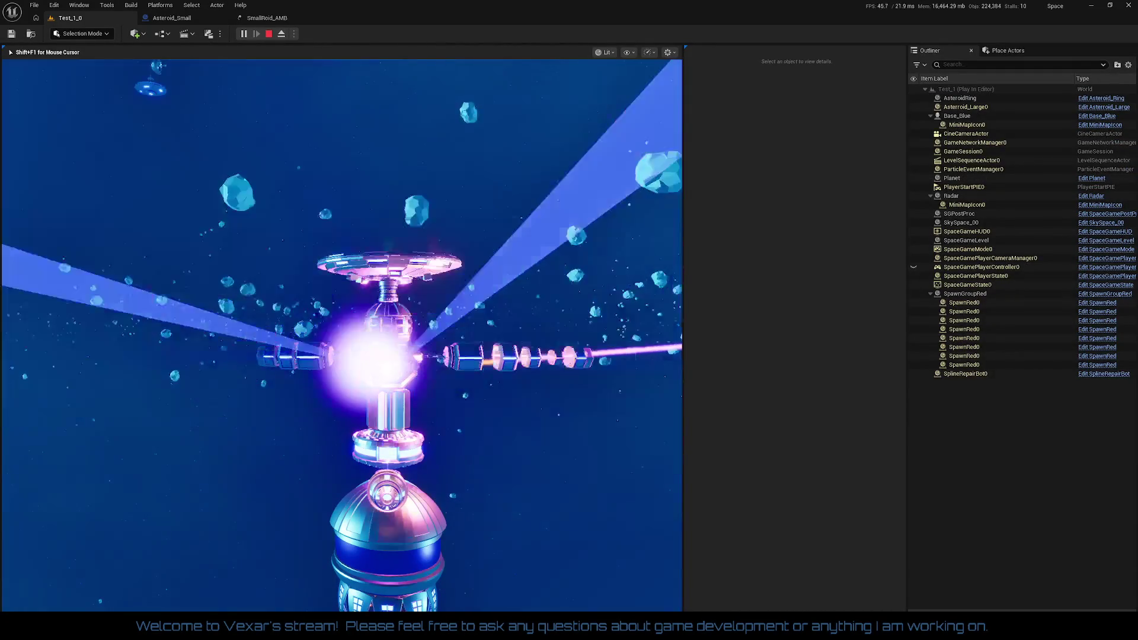
key(Escape)
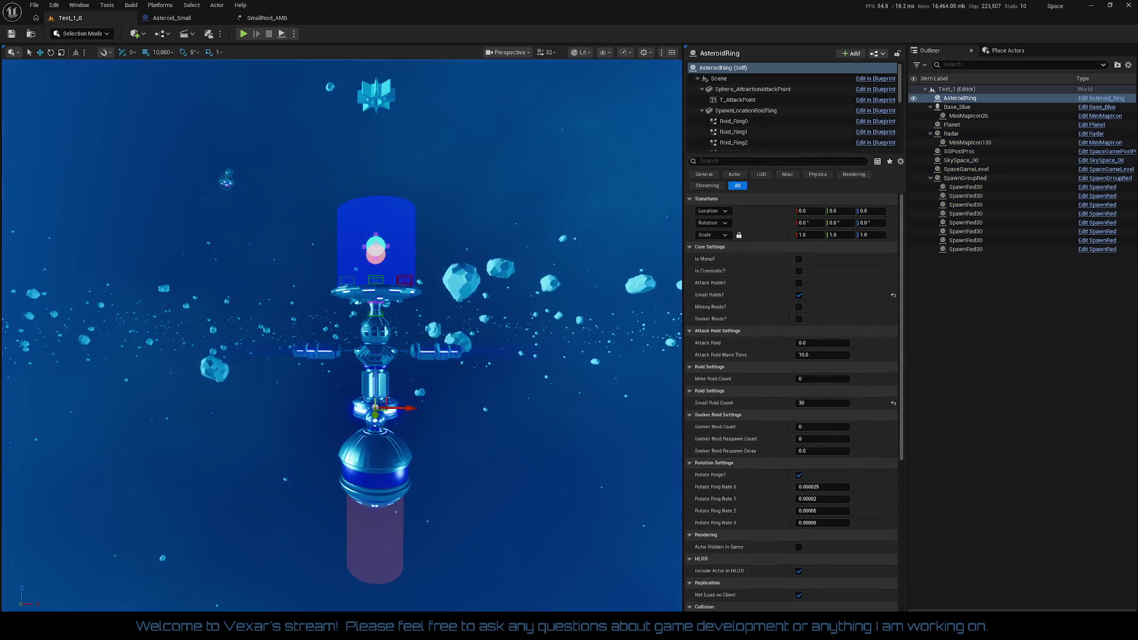
click(377, 102)
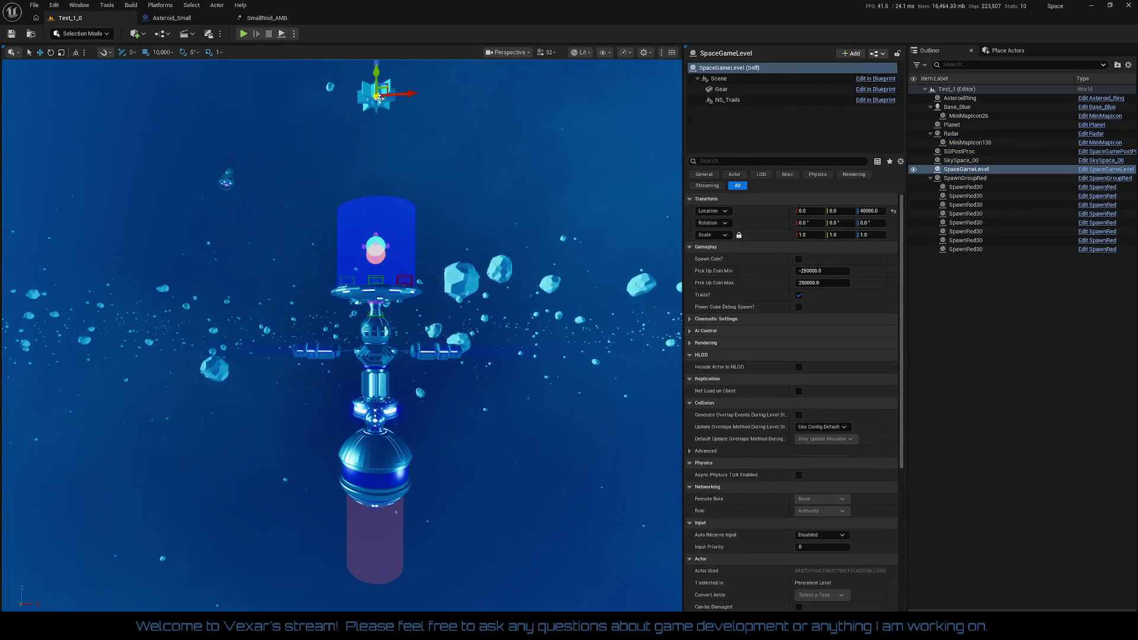
- Expand SpaceGameLevel's Cinematic Settings and inspect the failure and victory cinematic lists
click(711, 321)
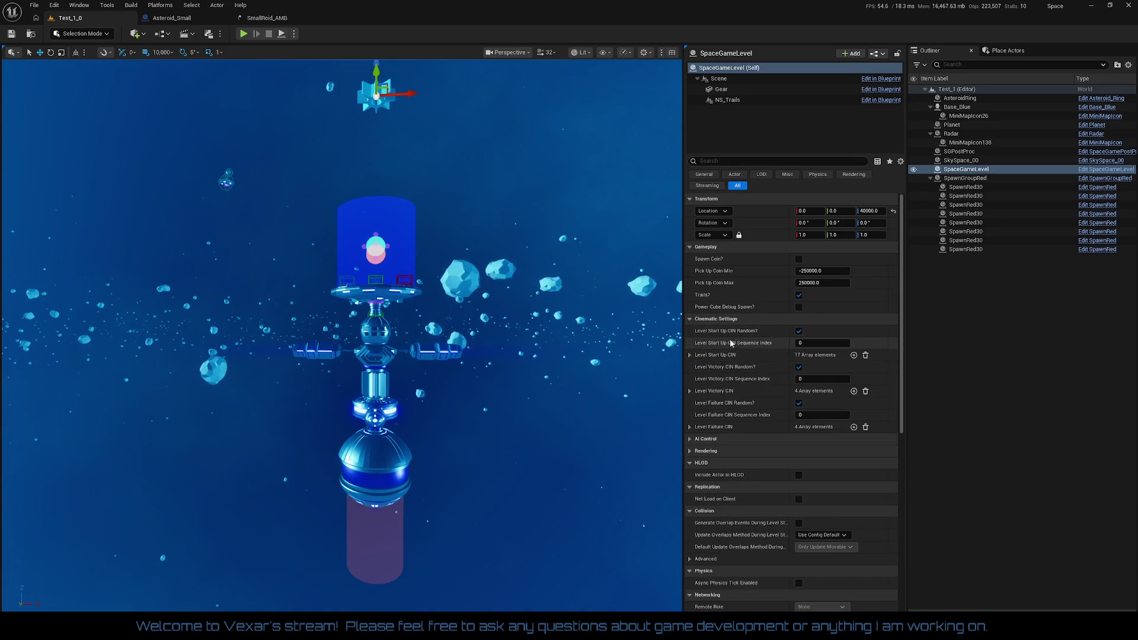
click(690, 427)
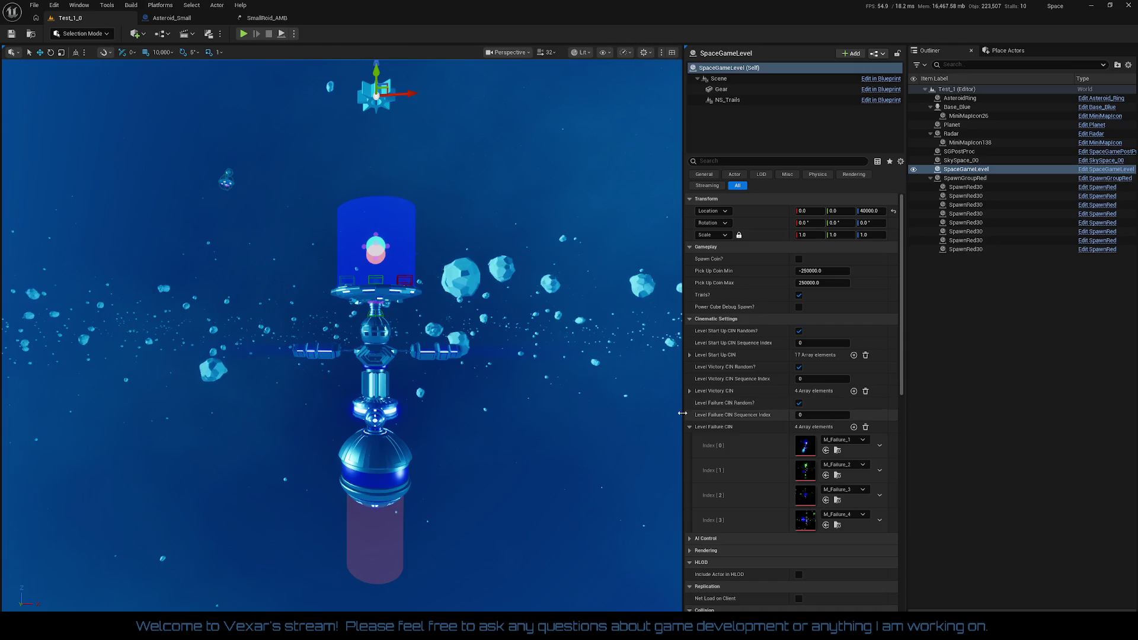
click(690, 427)
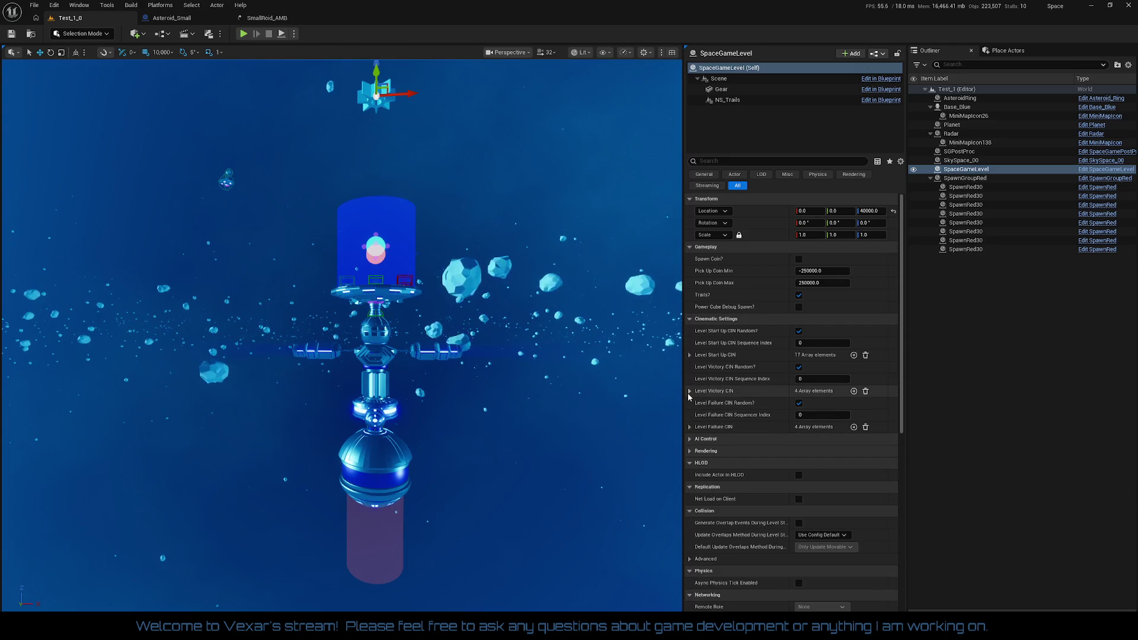
click(688, 391)
click(691, 393)
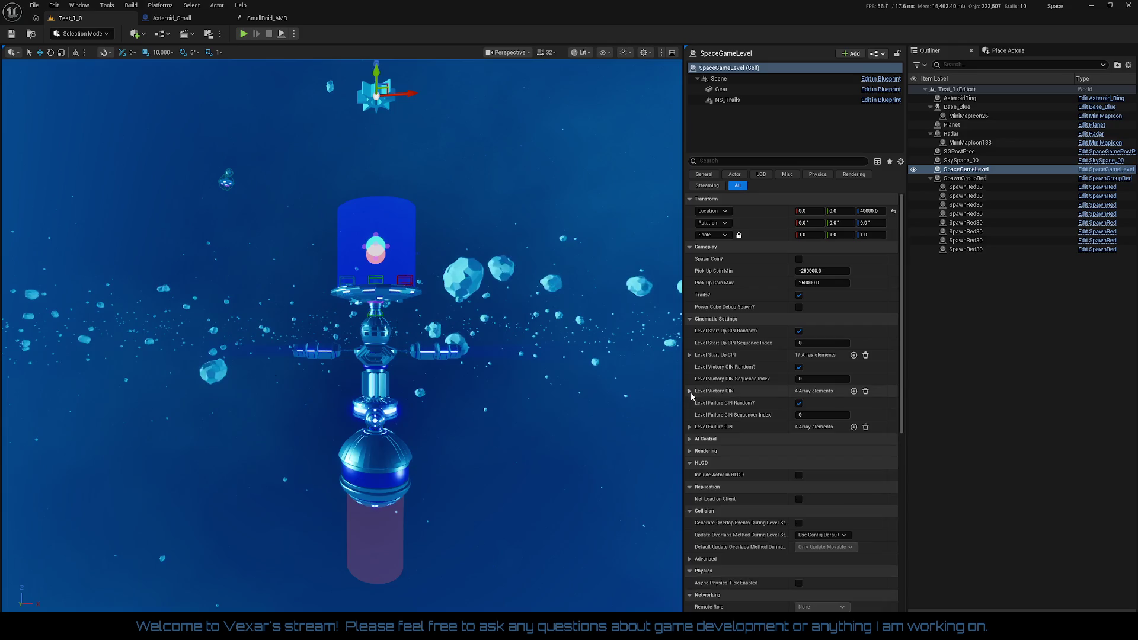
click(691, 393)
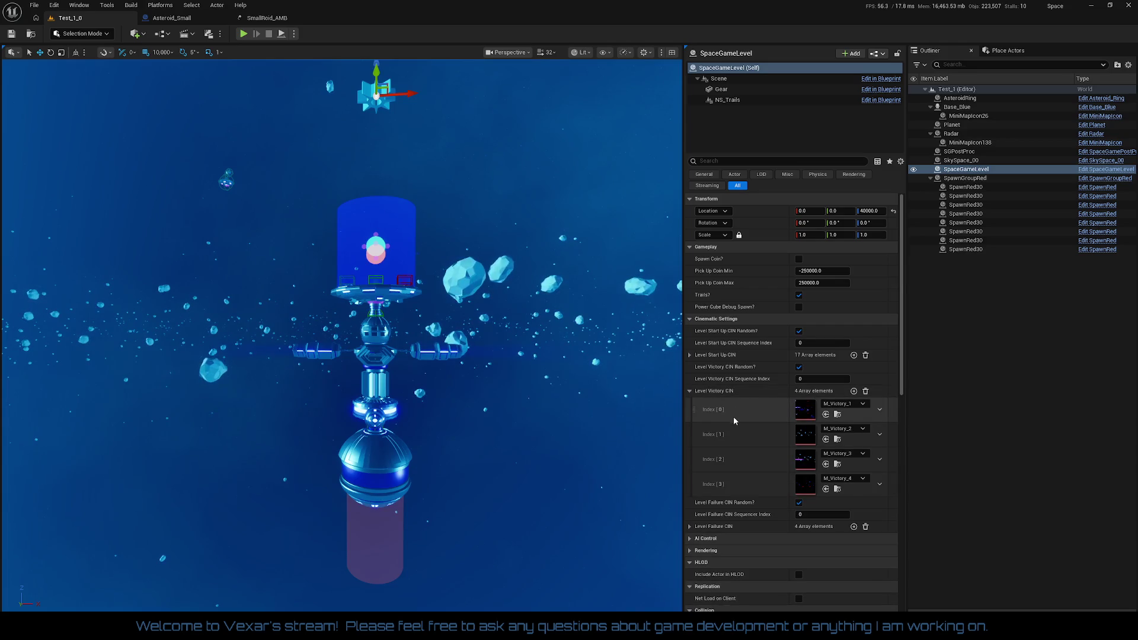
click(689, 392)
- Expand the start-up intro cinematics list and look through its entries
click(690, 354)
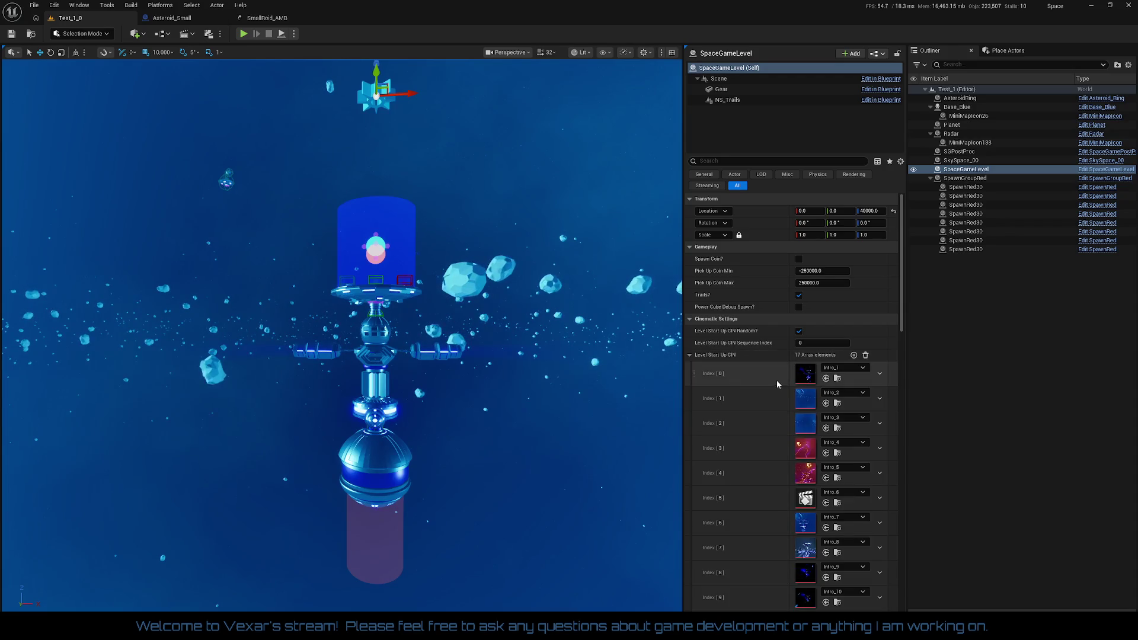
scroll(777, 380, down, 5)
scroll(863, 444, down, 8)
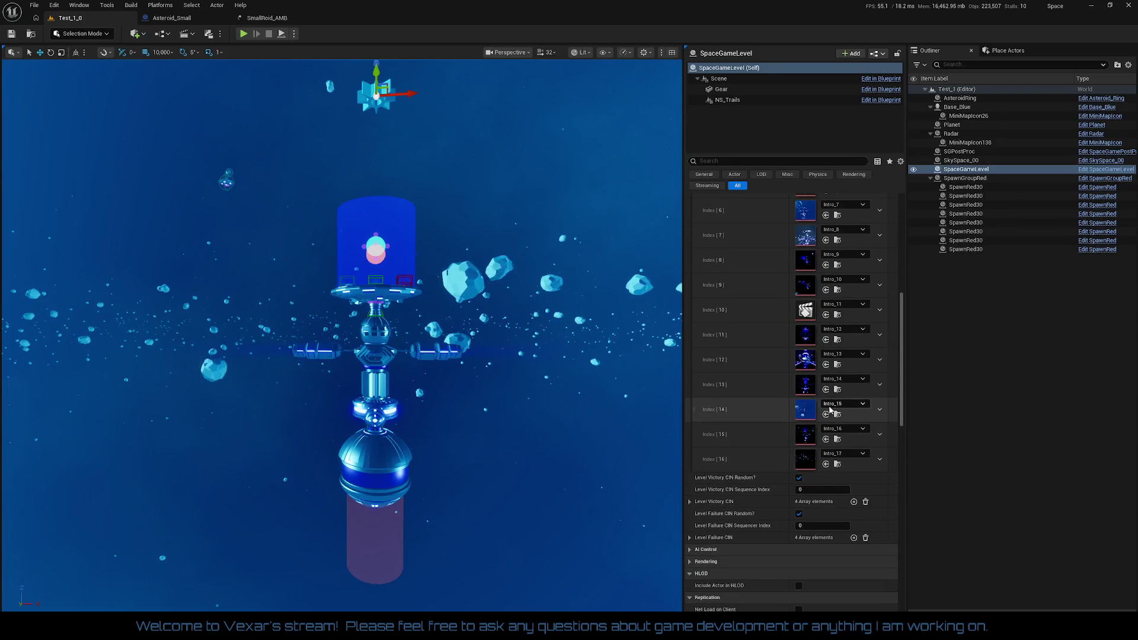
scroll(829, 405, up, 8)
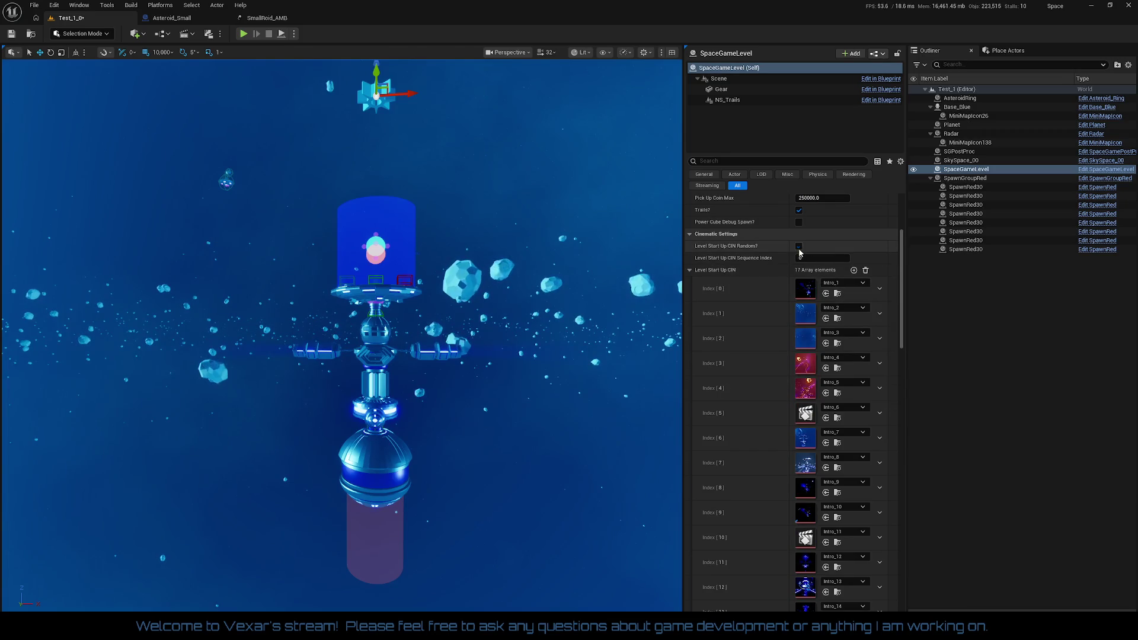
scroll(823, 281, down, 4)
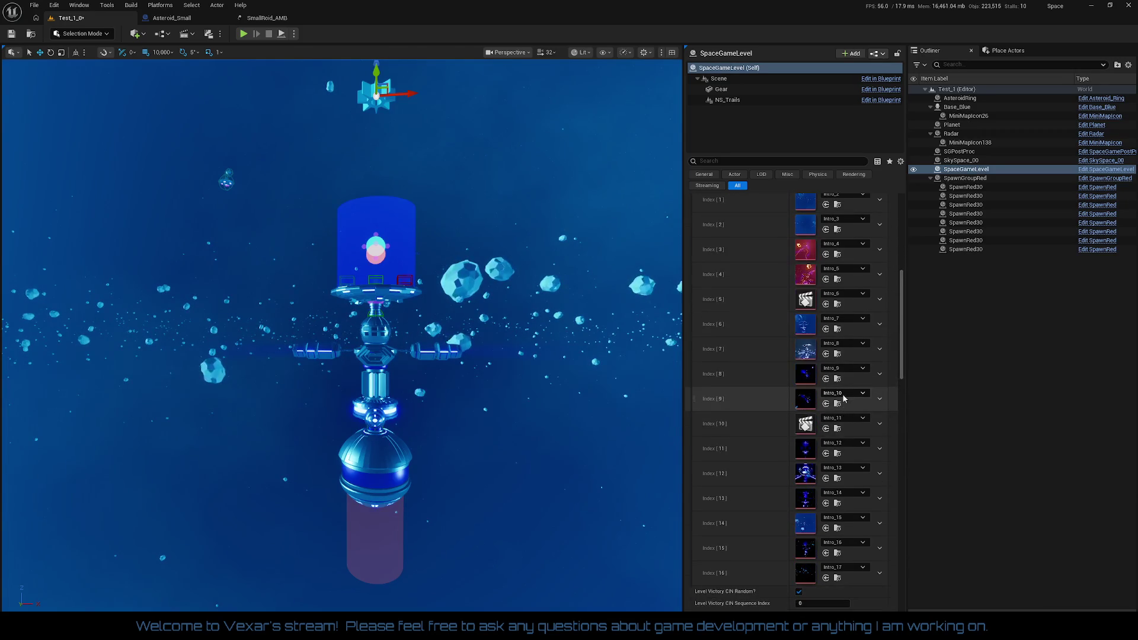
scroll(828, 288, up, 6)
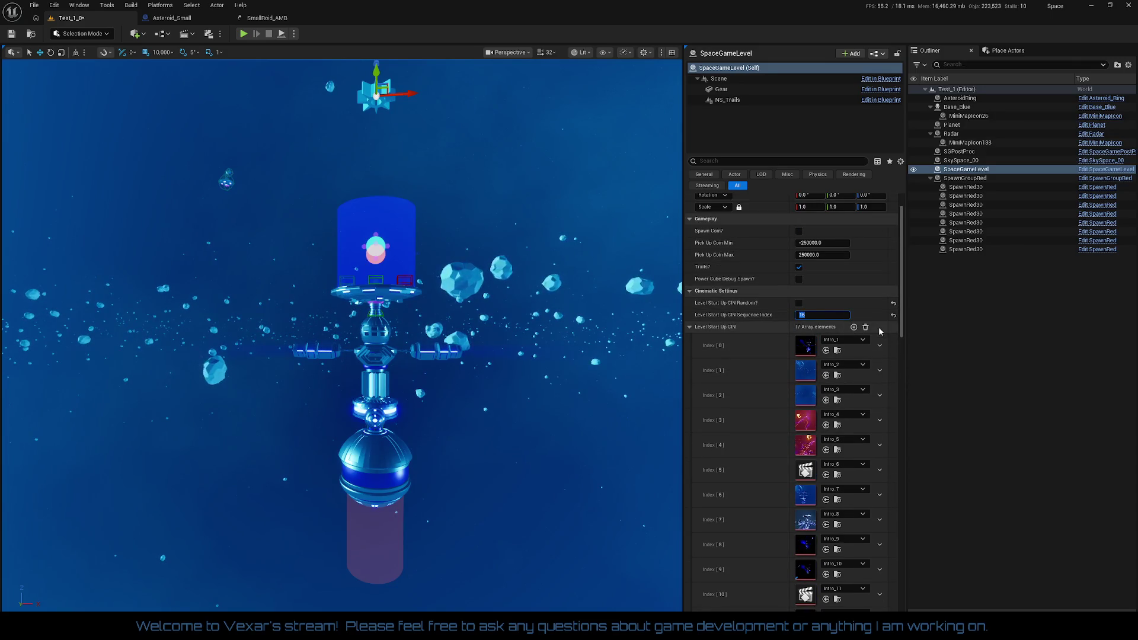
scroll(771, 371, down, 6)
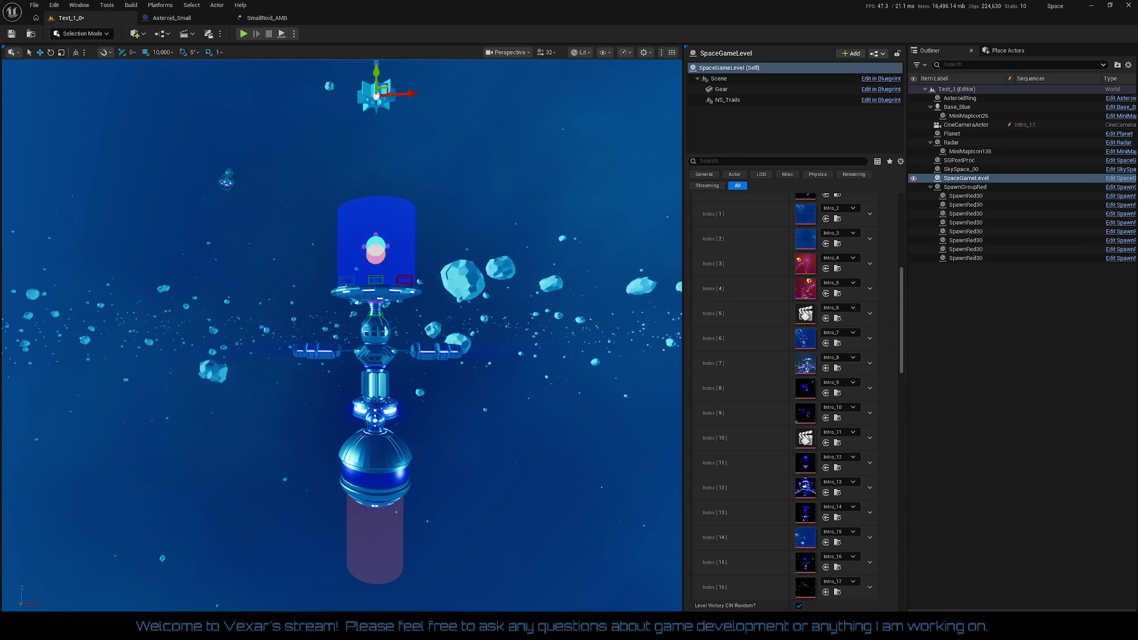
key(Escape)
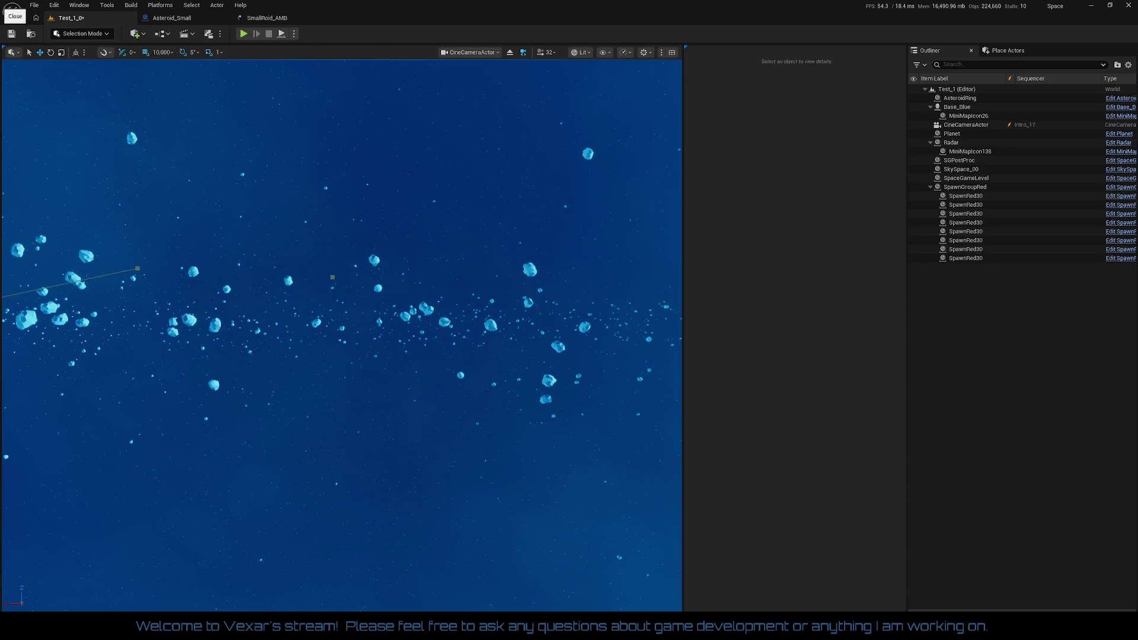
click(247, 34)
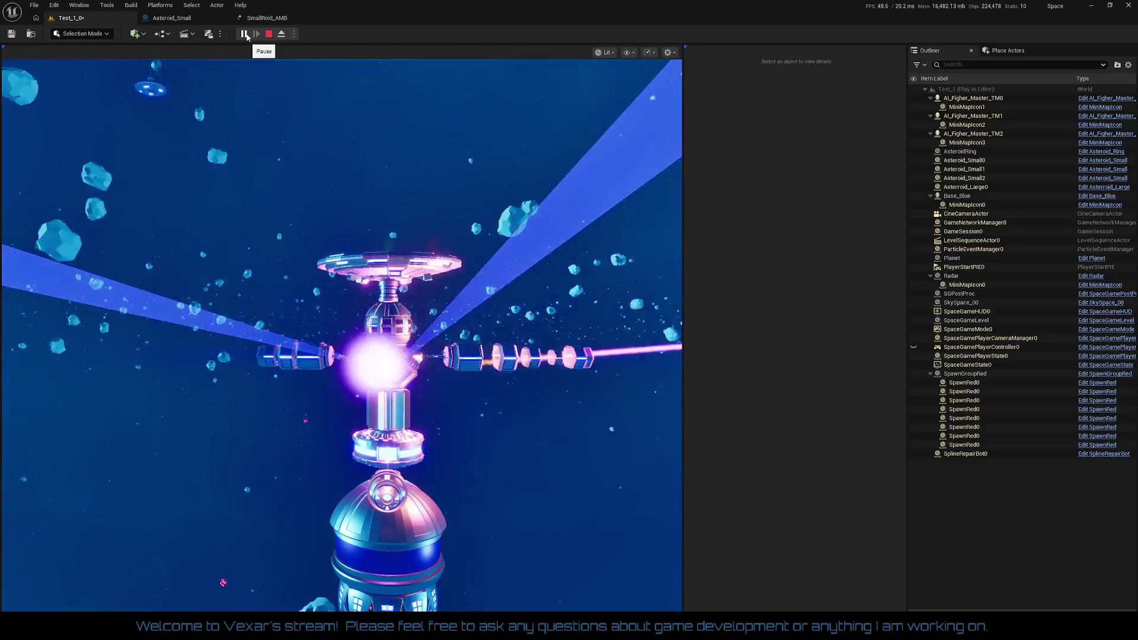
click(261, 18)
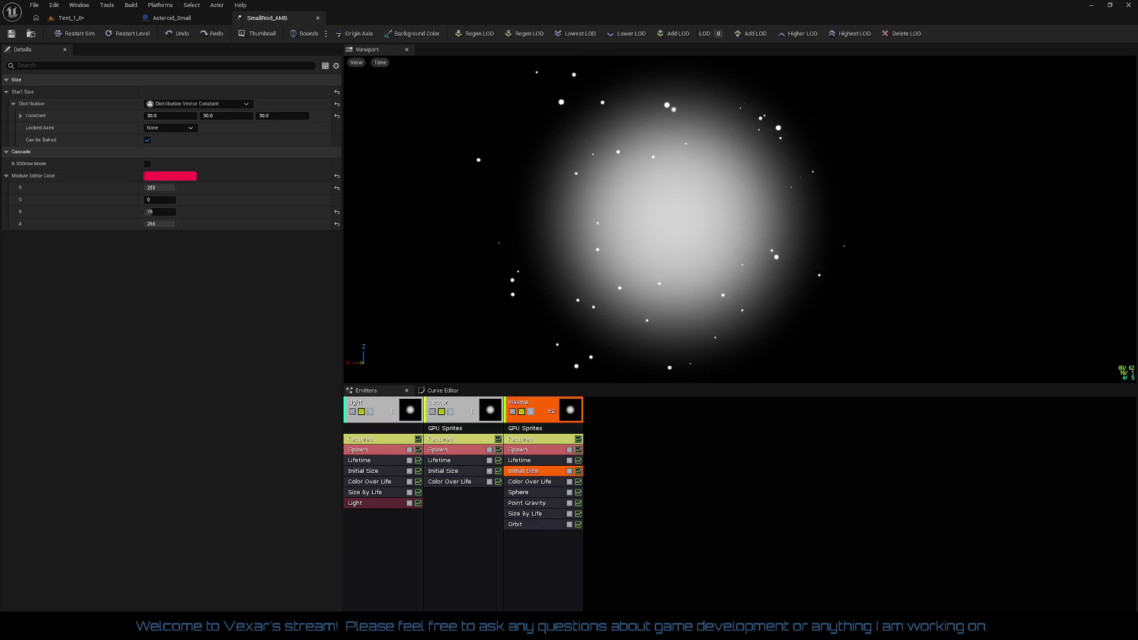
click(80, 22)
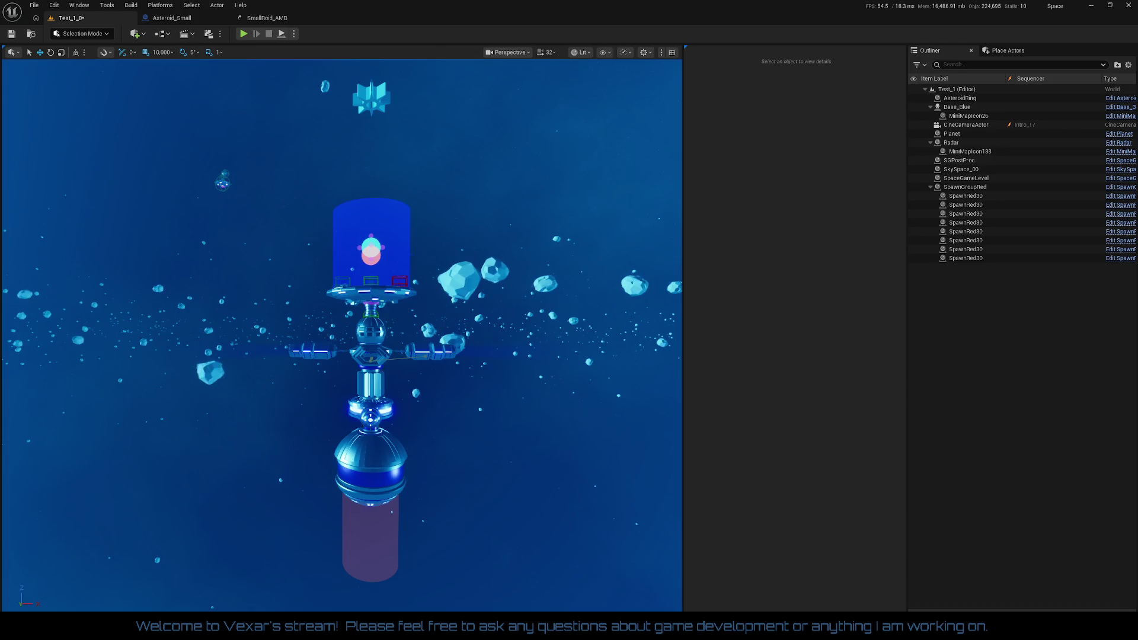
- Select the CineCameraActor in the Outliner, pilot it, then eject back to the editor view
click(966, 125)
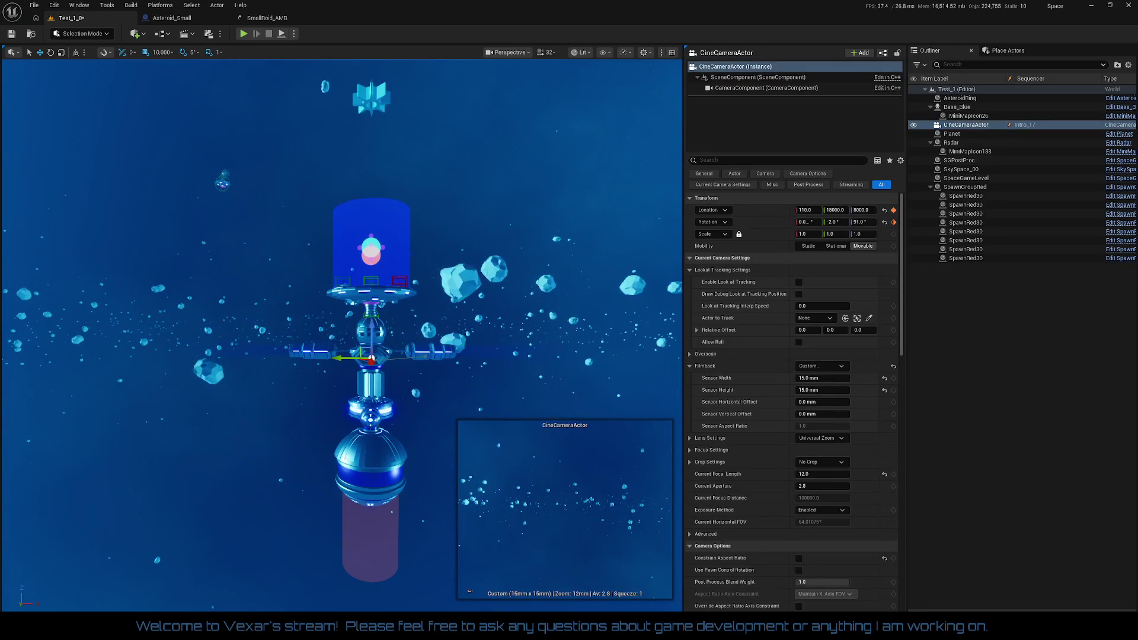
key(ctrl+shift+p)
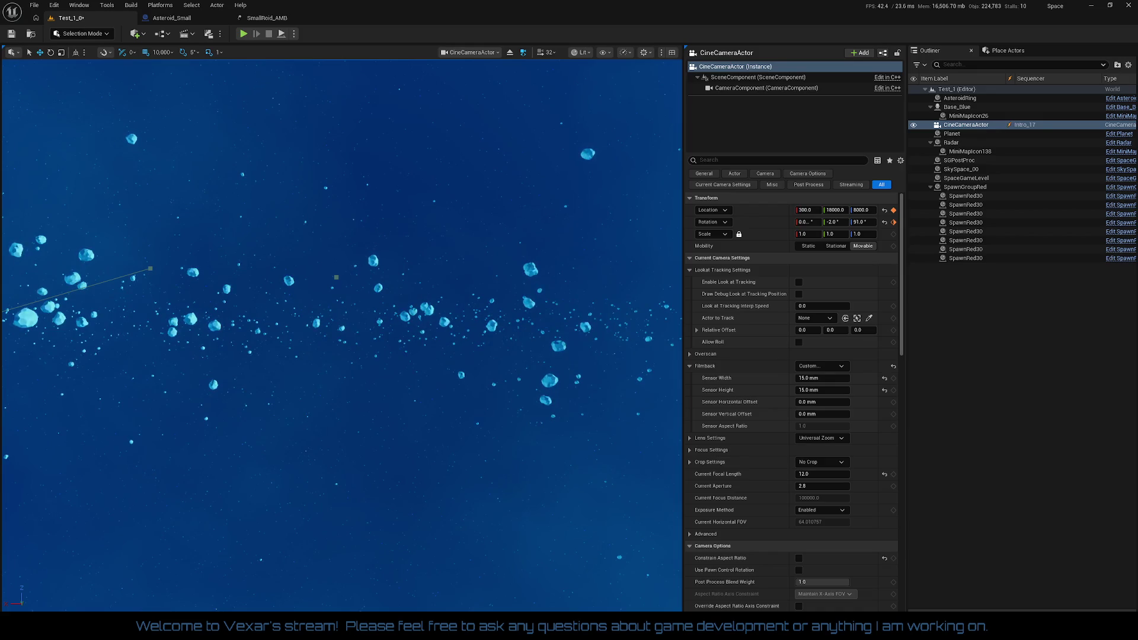
click(509, 53)
scroll(341, 335, down, 5)
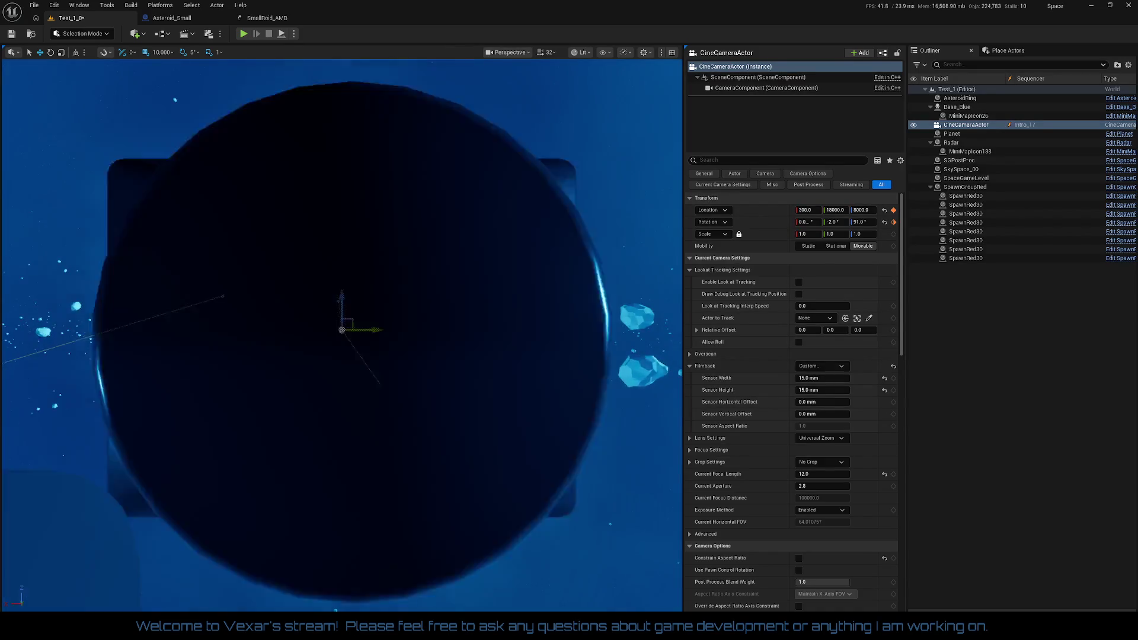
- Pilot the CineCameraActor again to frame the station up close, then start a Play test
drag(341, 335, 341, 397)
mouse_move(558, 409)
mouse_down()
mouse_move(558, 380)
mouse_move(558, 410)
mouse_up()
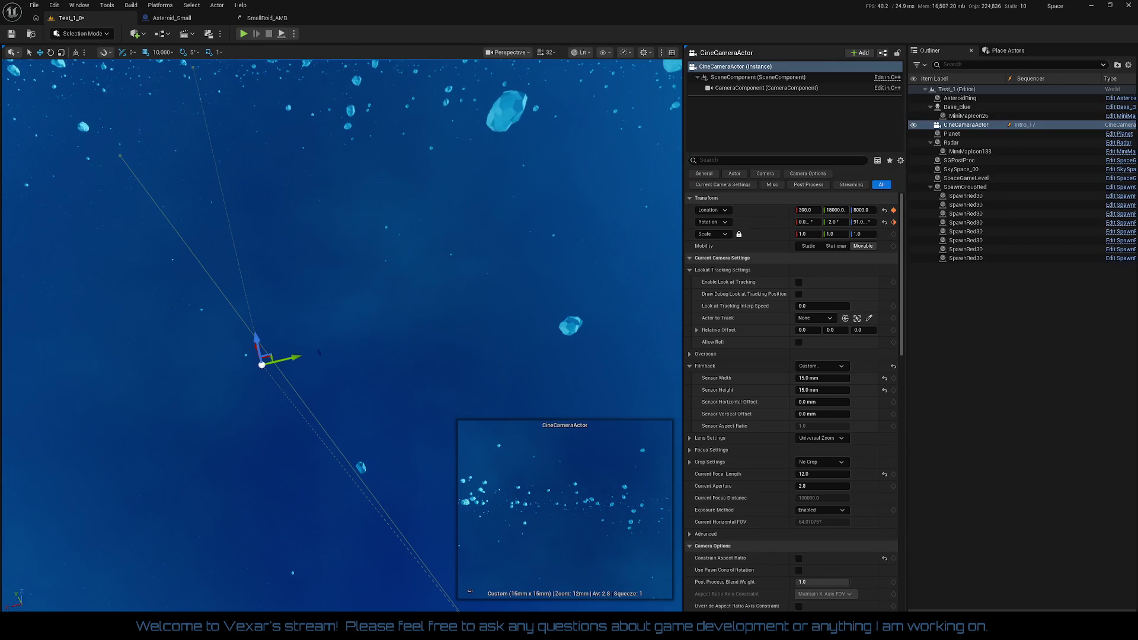
key(ctrl+shift+p)
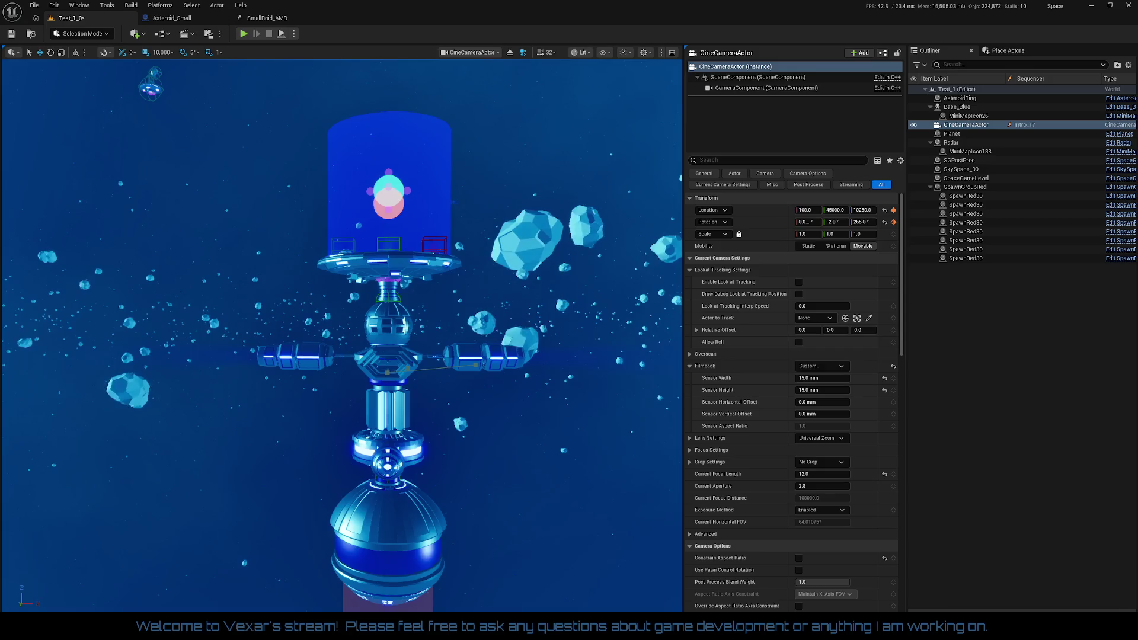
click(243, 34)
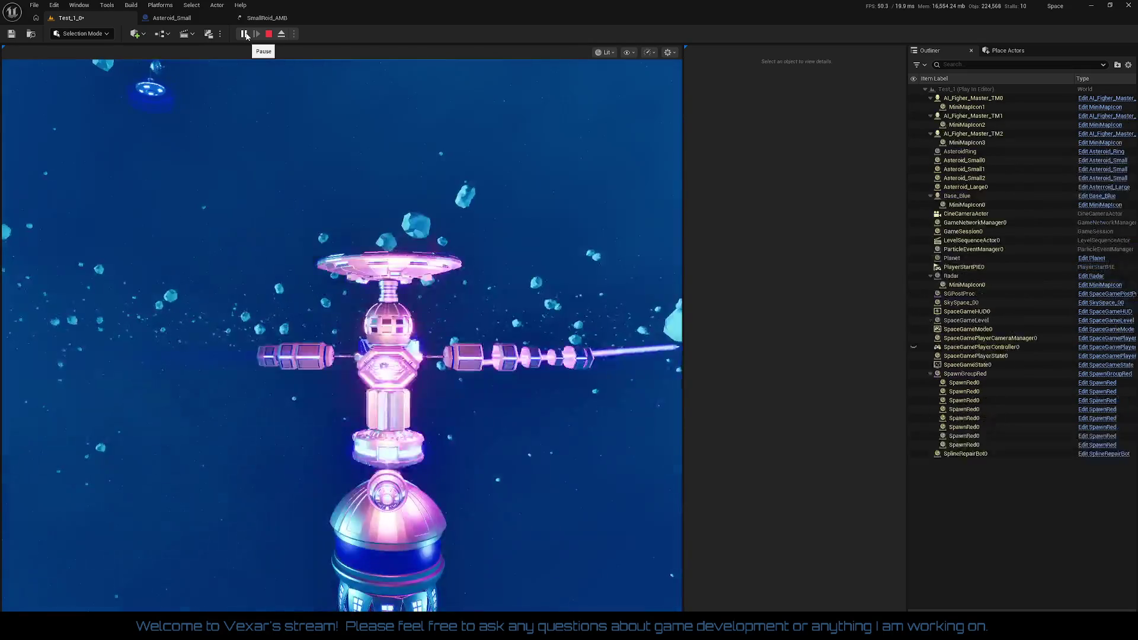
- Press Esc to end the Play In Editor session
key(Escape)
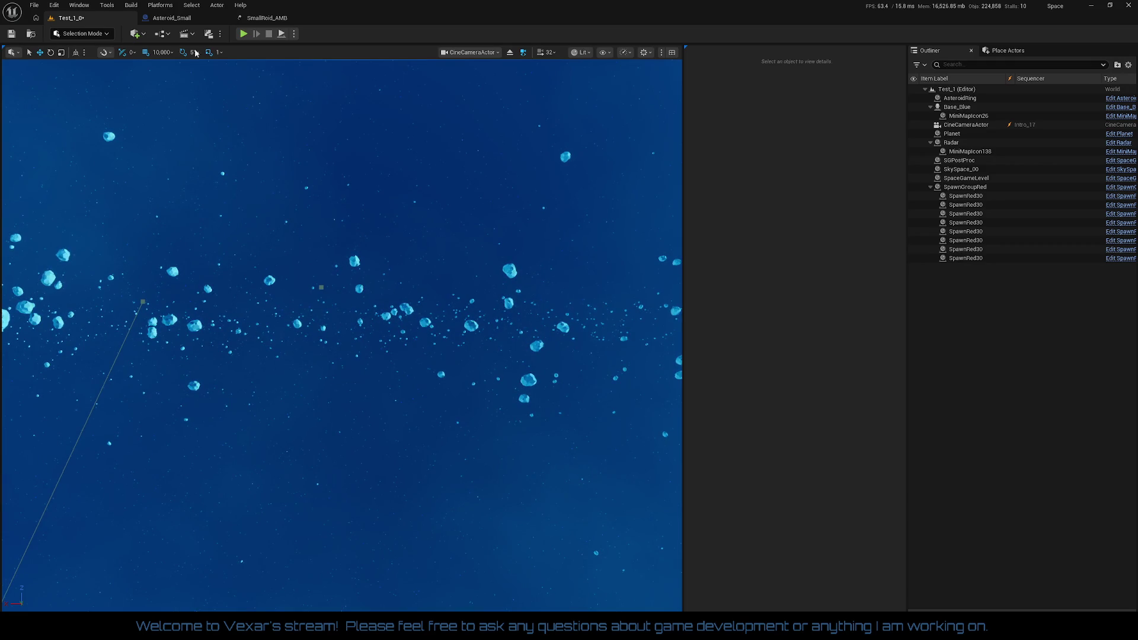
- Start Play In Editor again to watch the intro open on the hexagonal hub close-up
click(243, 33)
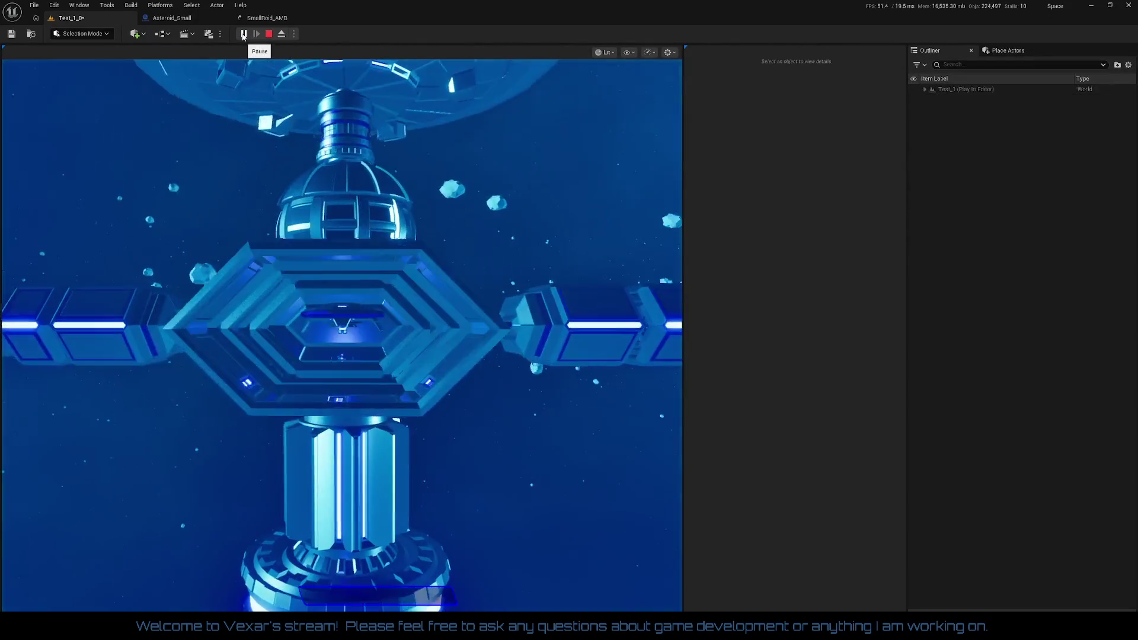
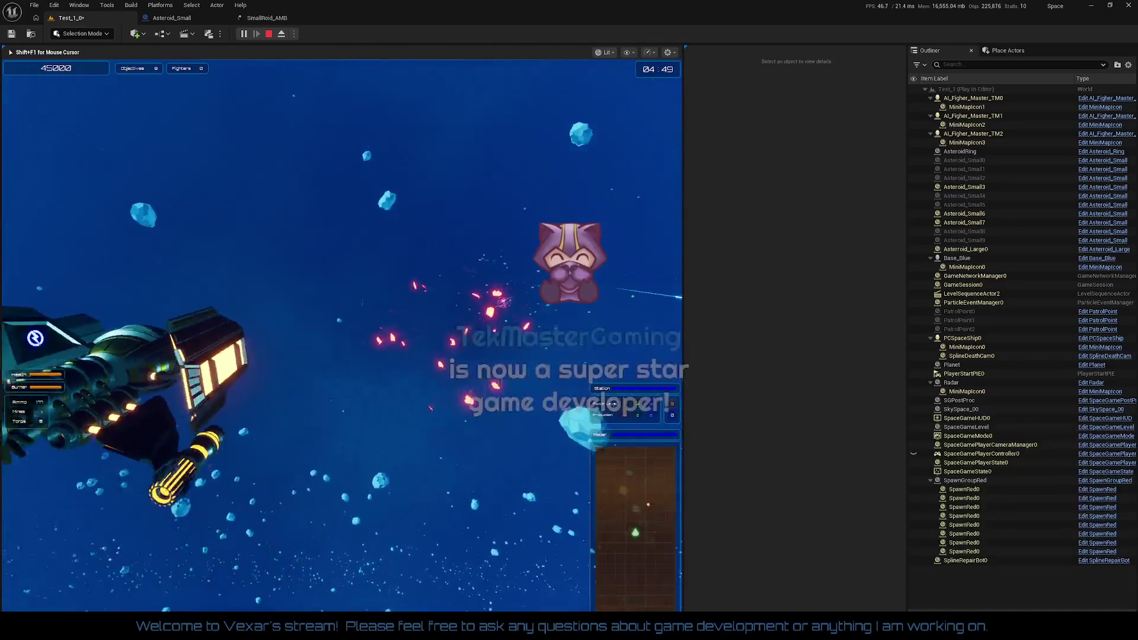
- Free the mouse from the running game with Shift+F1, then click back into the game viewport
key(shift+F1)
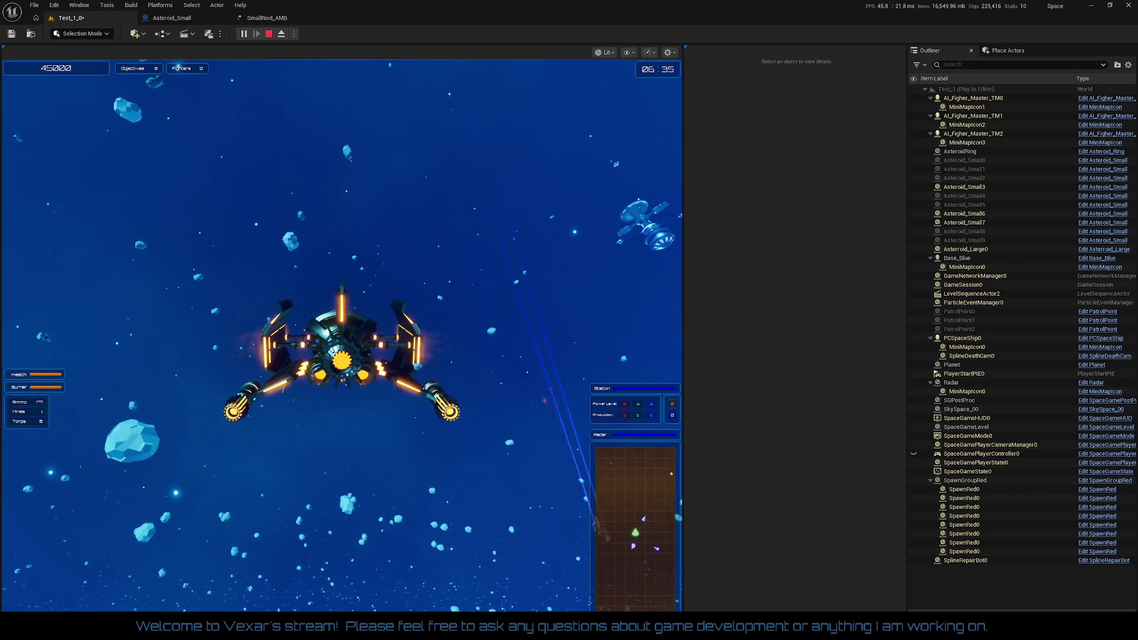
click(464, 214)
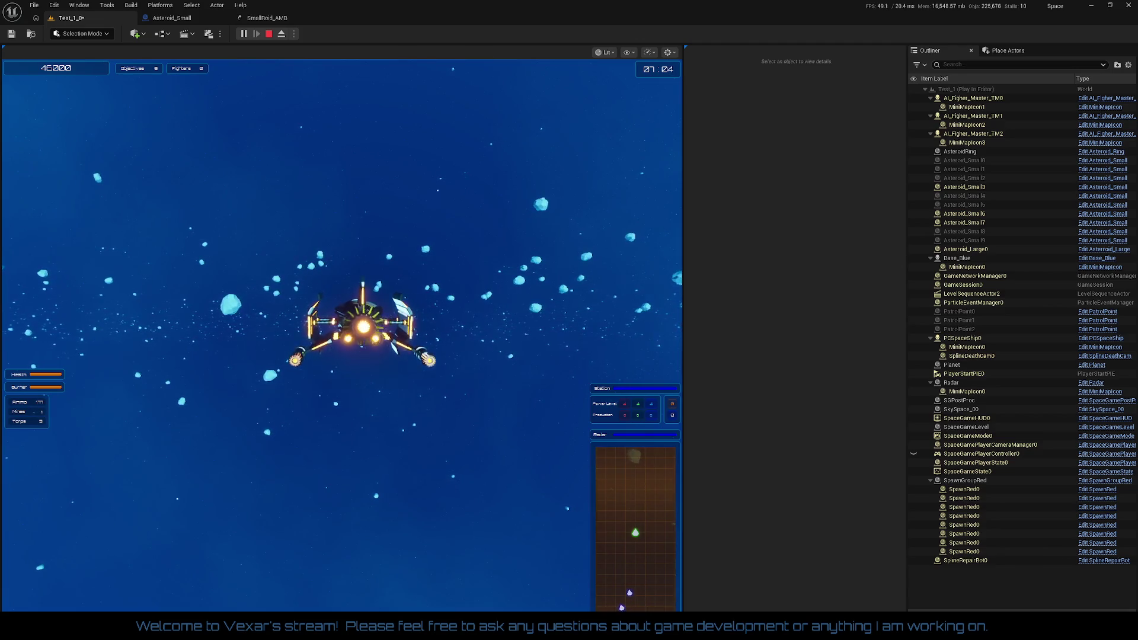
- Retake control of the ship and play on until the Sector 1-2 statistics screen appears
click(341, 332)
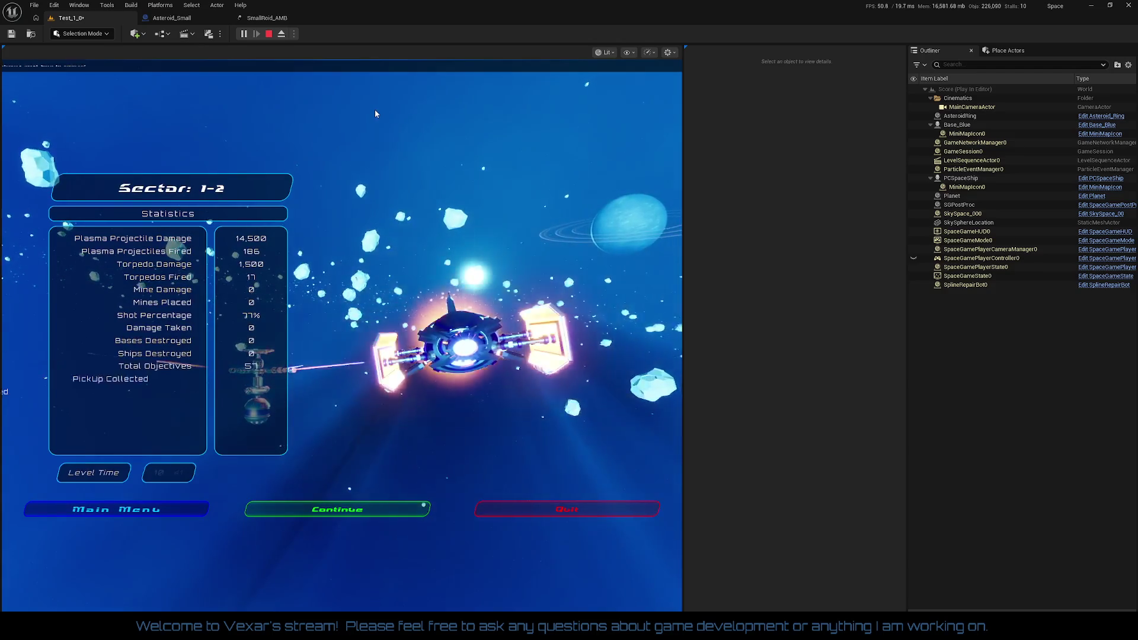
- Stop play, close the Asteroid_Small and SmallRoid_AMB editors, then select SkySpace_00 and AsteroidRing
click(267, 35)
click(180, 22)
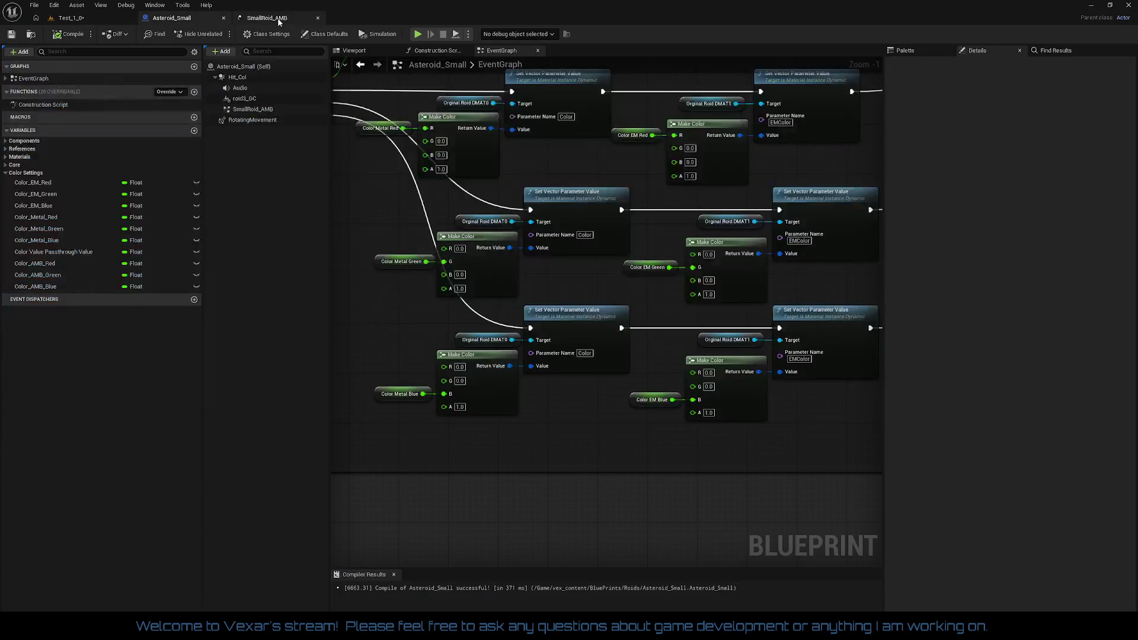
click(224, 18)
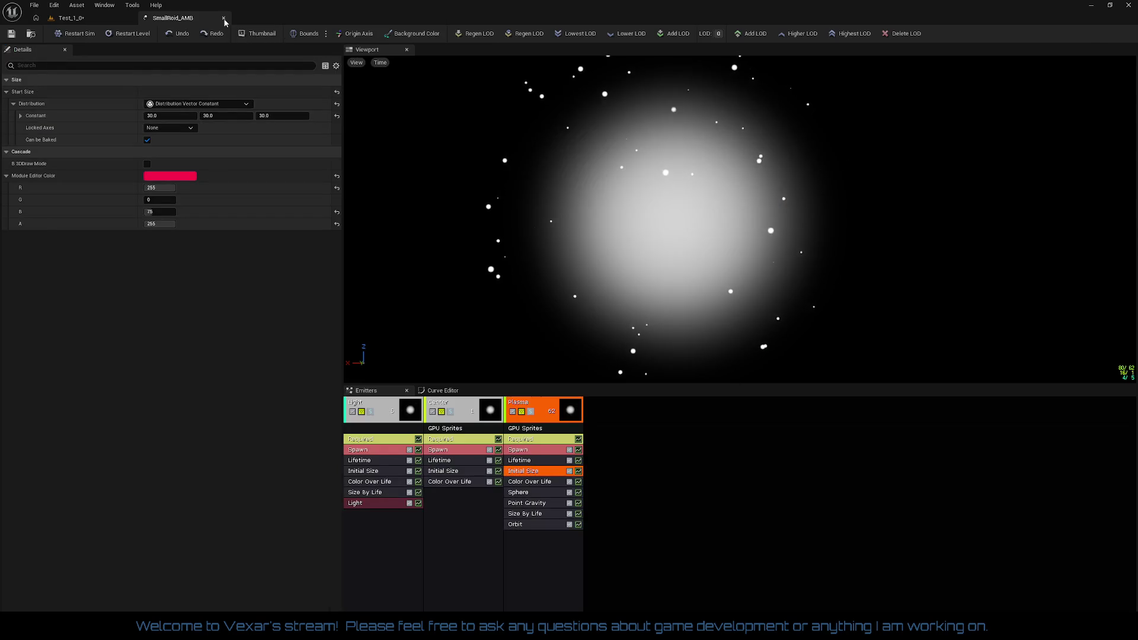
click(224, 19)
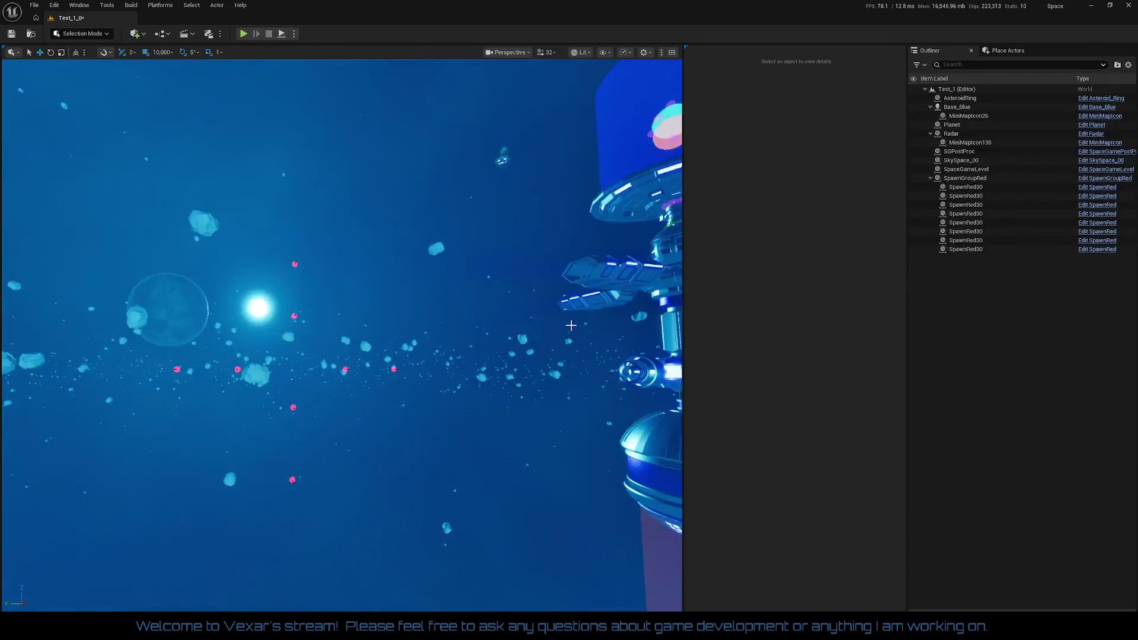
click(229, 222)
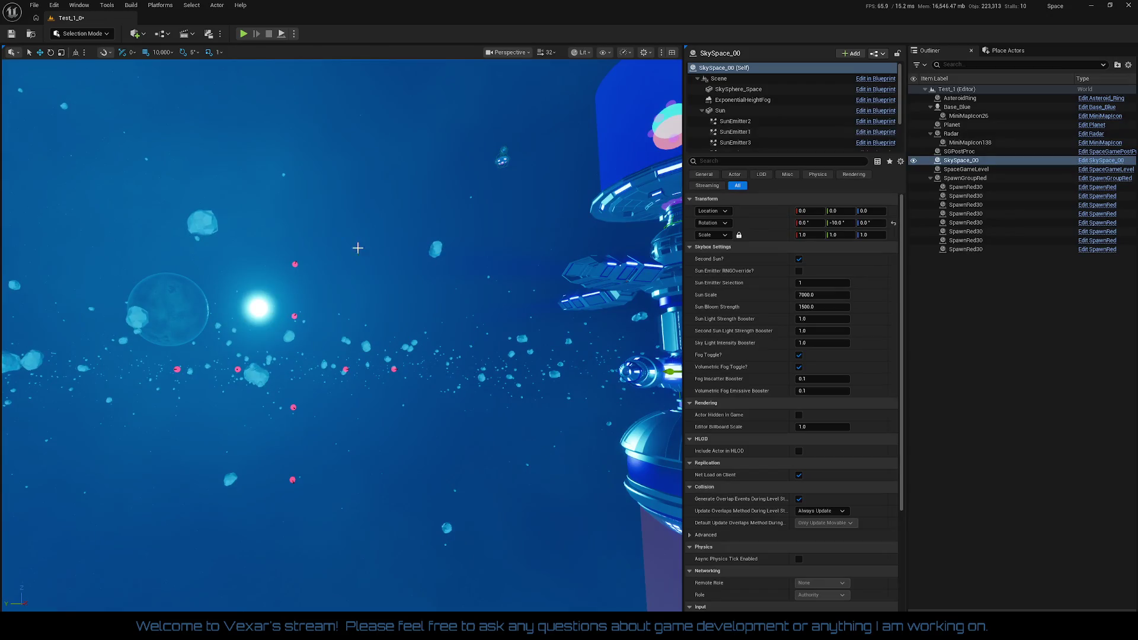
click(203, 224)
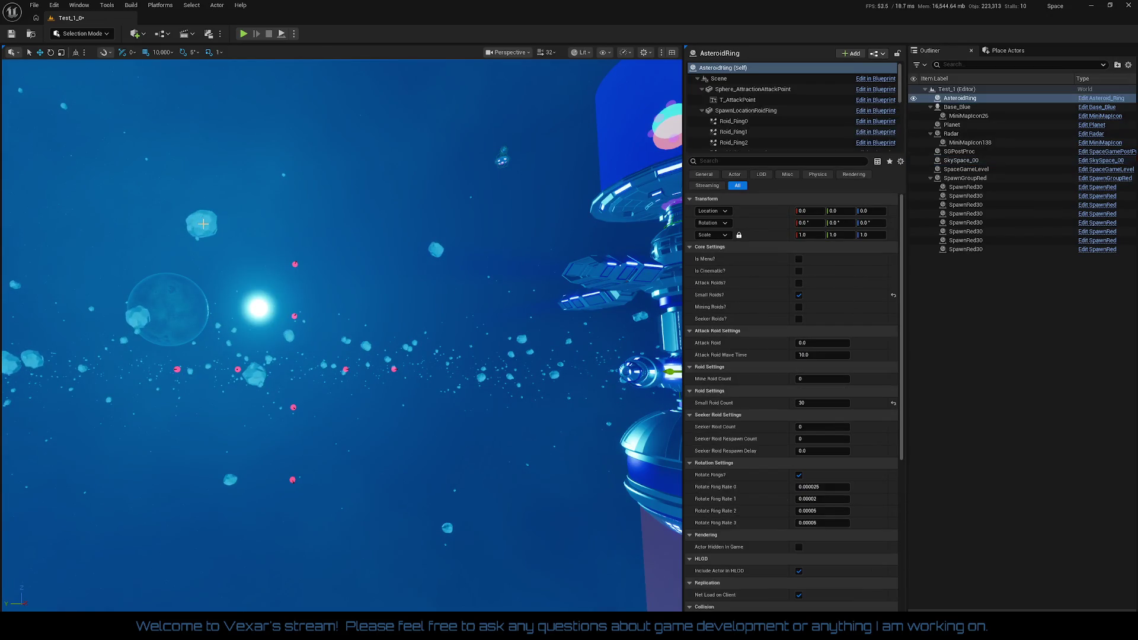
- Untick Small Roids? with Small Roid Count 0 on AsteroidRing, save, and recentre the tower
click(894, 297)
click(893, 405)
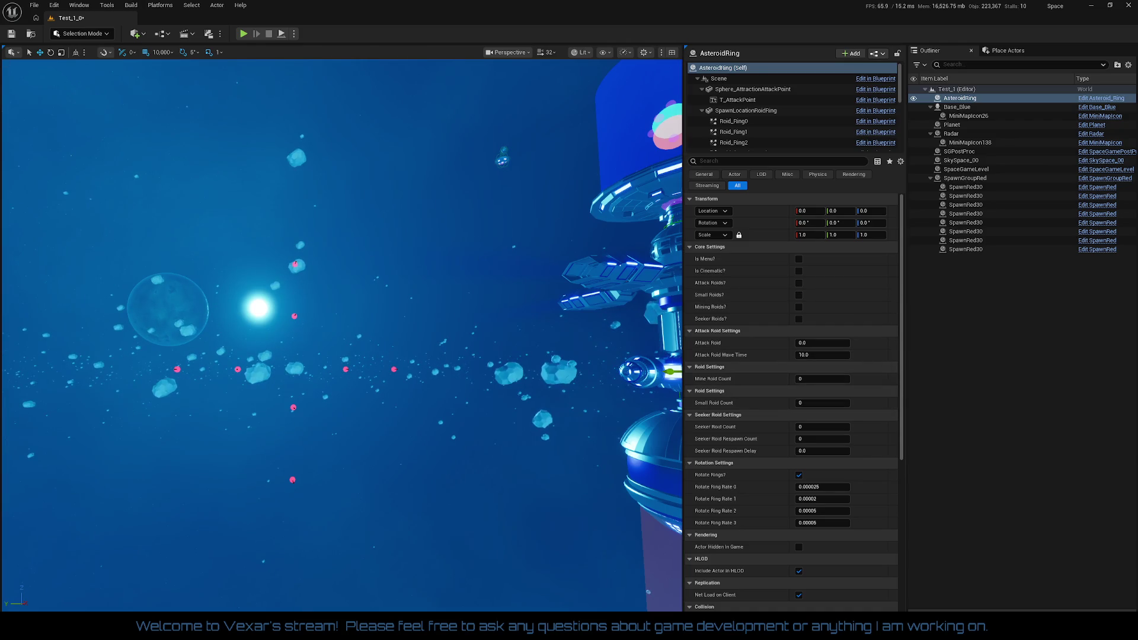
click(16, 36)
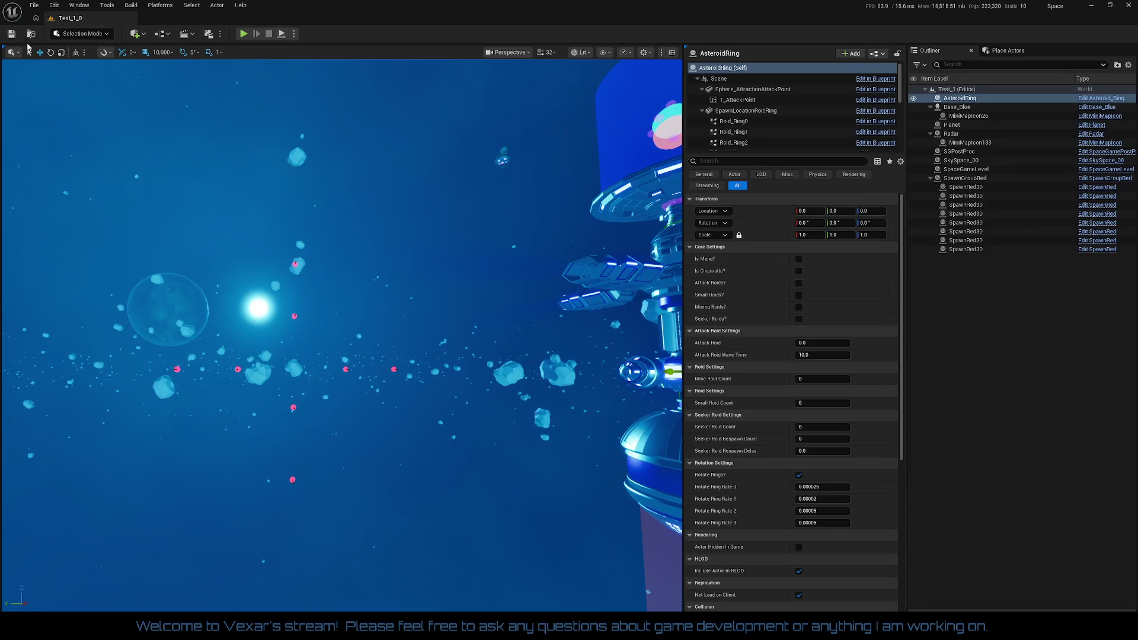
mouse_move(332, 320)
mouse_down()
mouse_move(368, 306)
mouse_move(363, 323)
mouse_up()
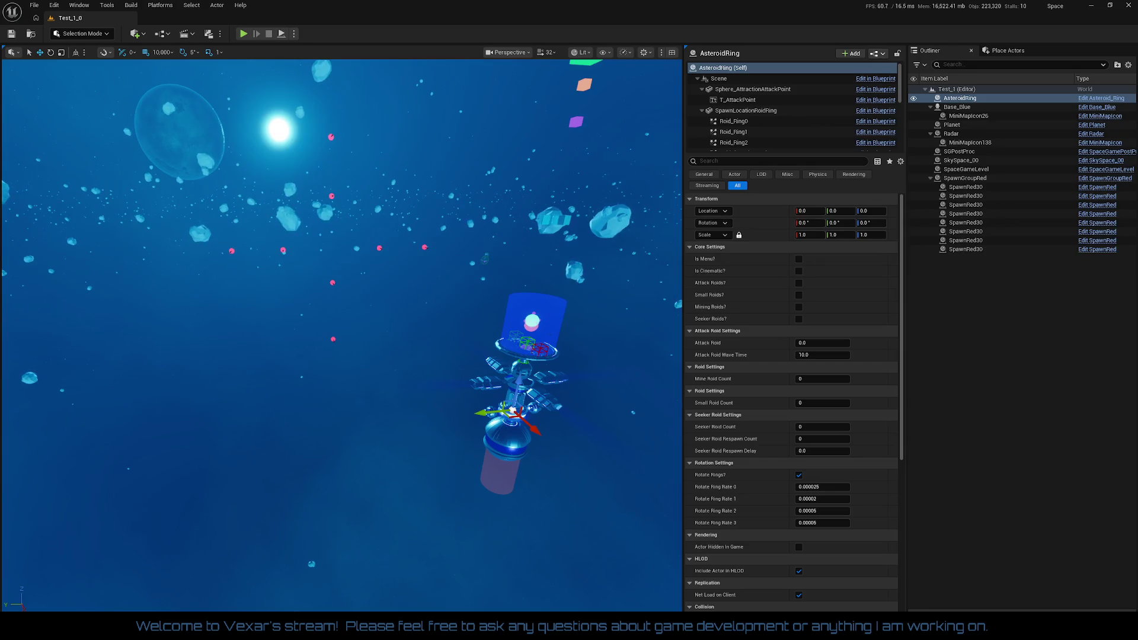
- Undo to restore Base_Red, reset its Location, and frame it closely with F
key(ctrl+z)
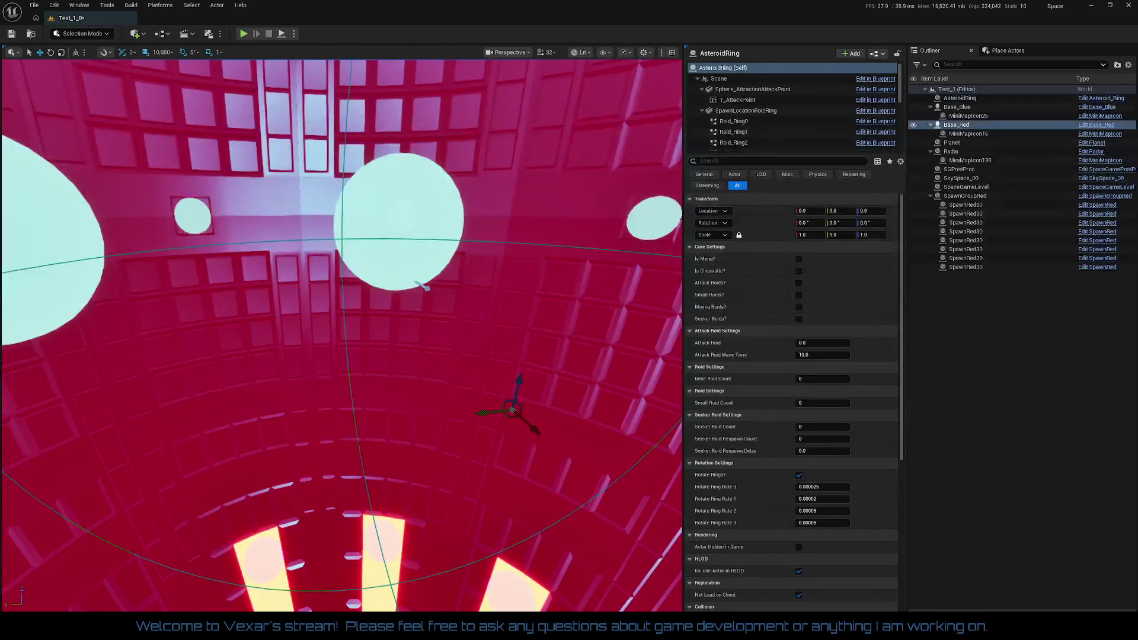
key(f)
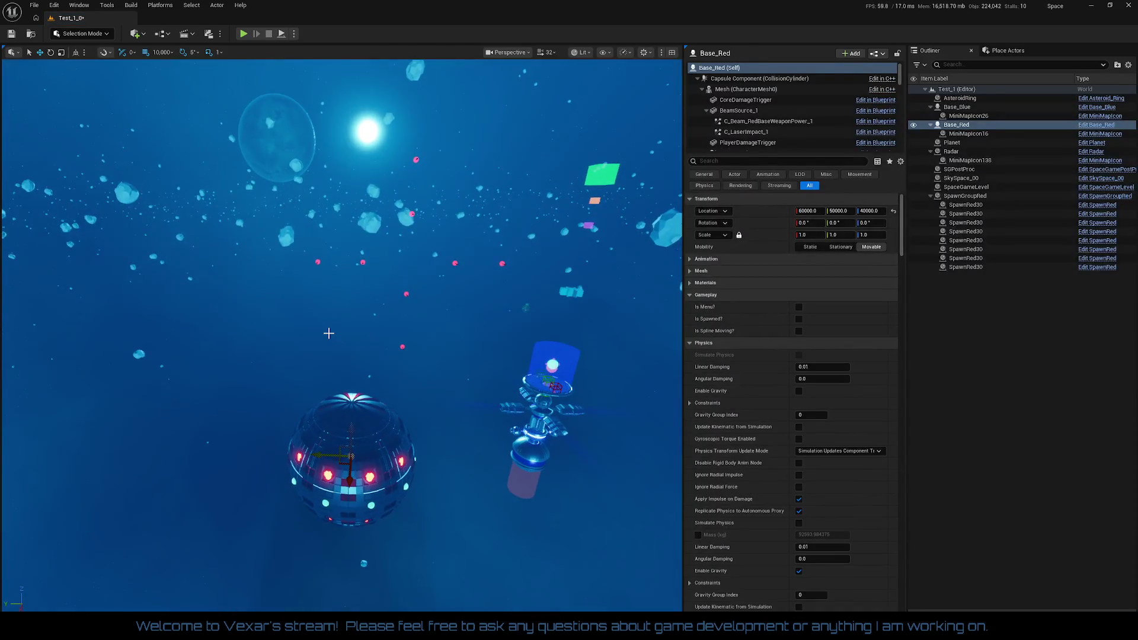
key(ctrl+z)
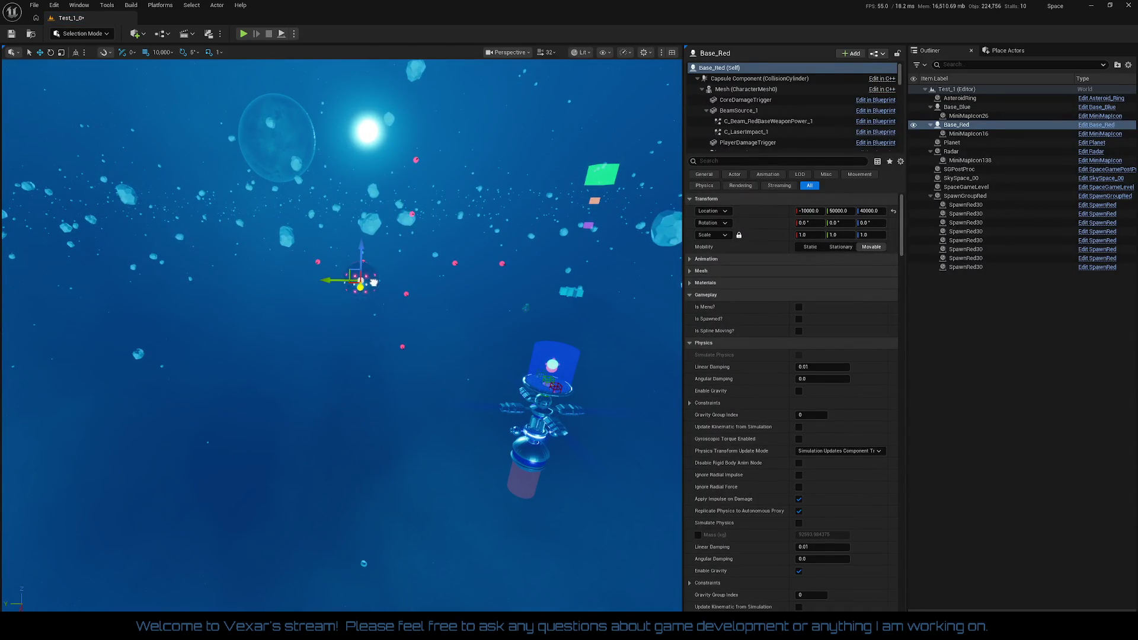
key(f)
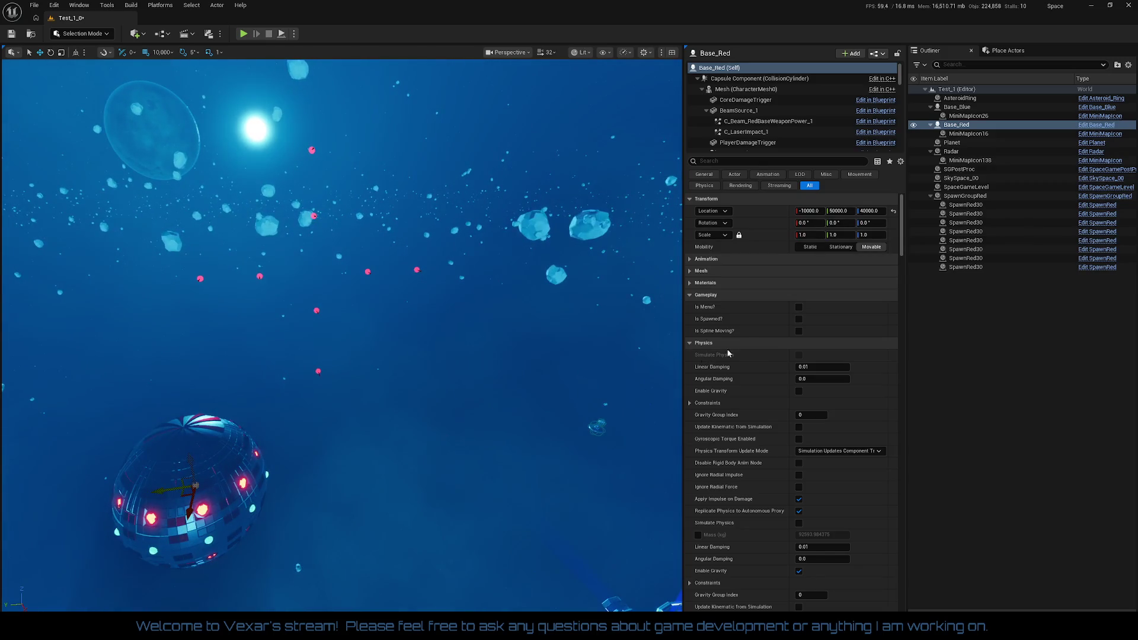
click(893, 212)
key(f)
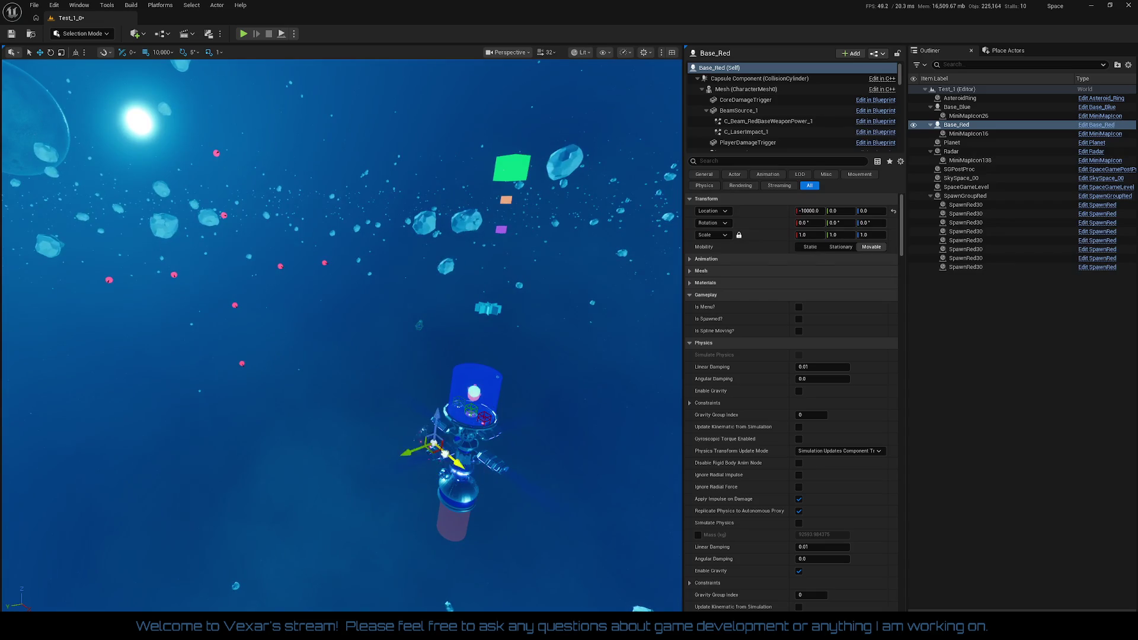
key(f)
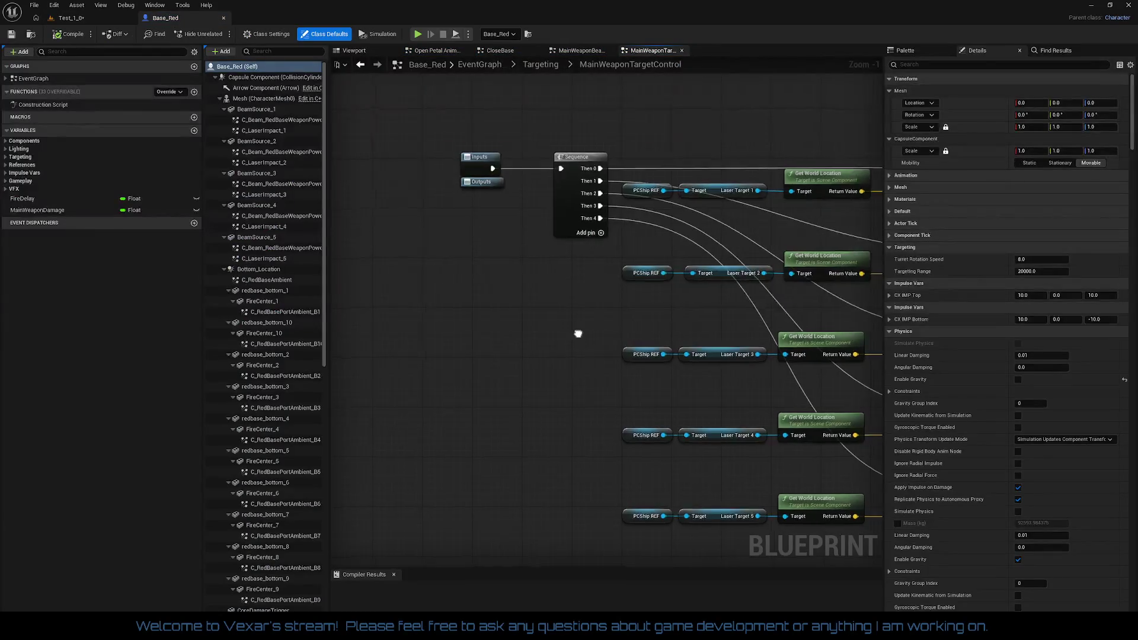
- Look over the MainWeaponTargetControl, MainWeaponBeamControl and Open Petal Animation graphs
drag(483, 374, 584, 378)
scroll(520, 300, up, 2)
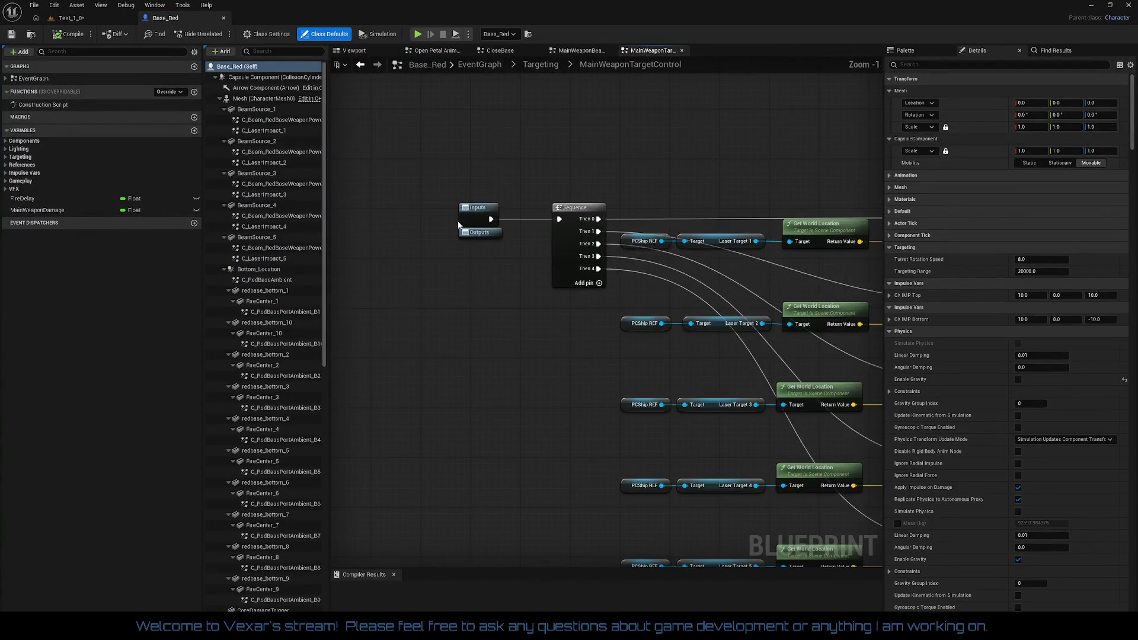
click(569, 51)
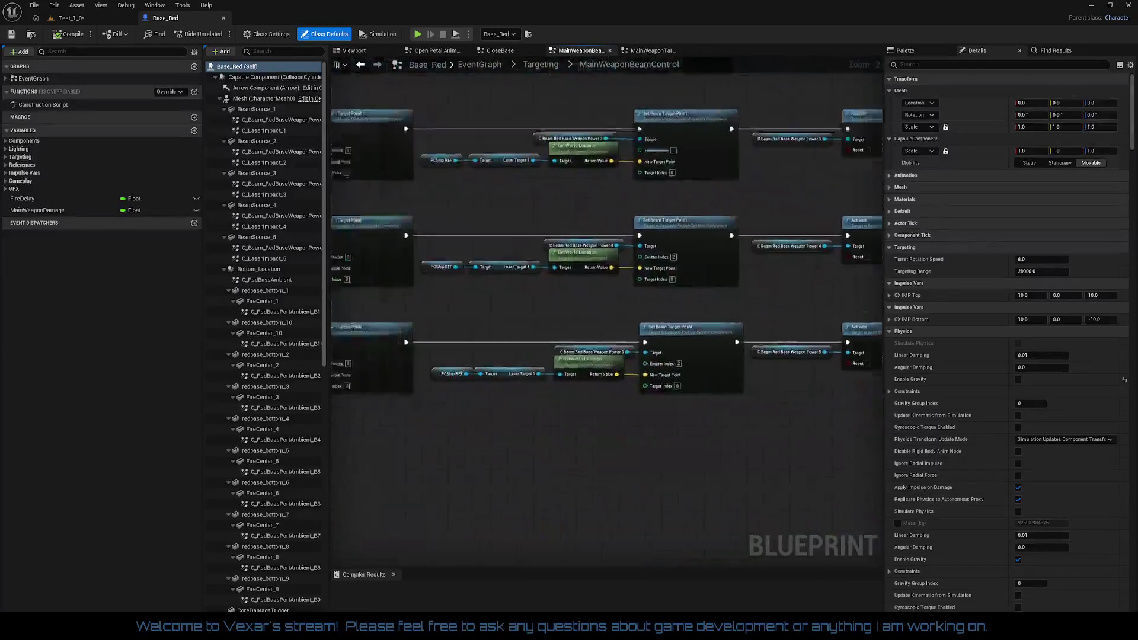
mouse_move(526, 129)
mouse_down()
mouse_move(398, 204)
mouse_move(474, 428)
mouse_move(398, 110)
mouse_move(515, 270)
mouse_up()
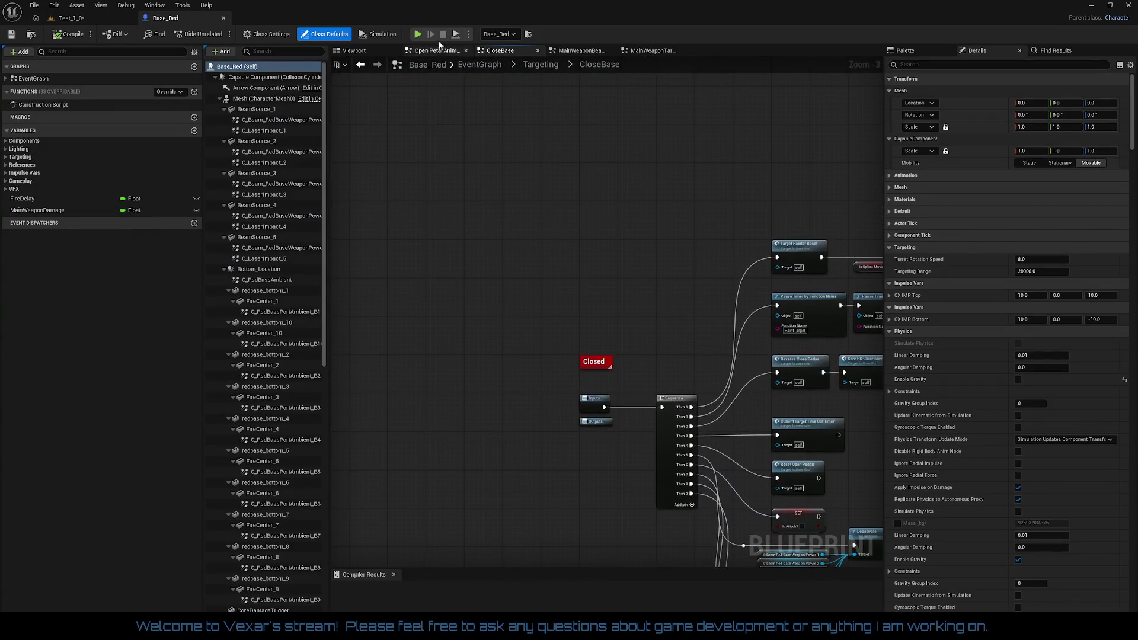
click(431, 50)
scroll(681, 256, down, 2)
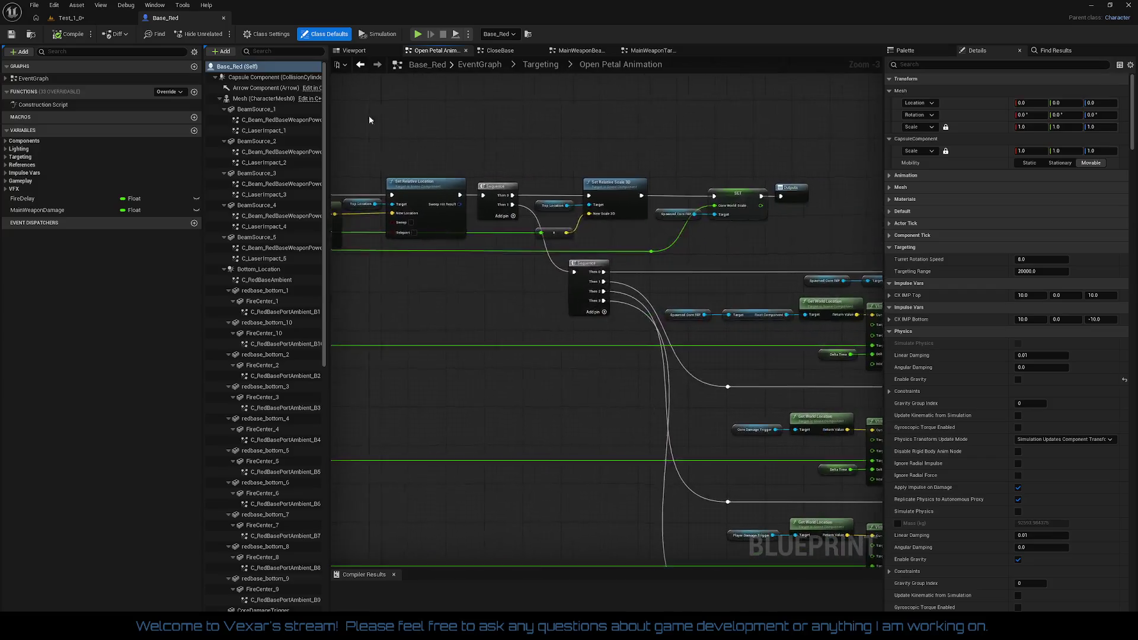
scroll(585, 211, up, 3)
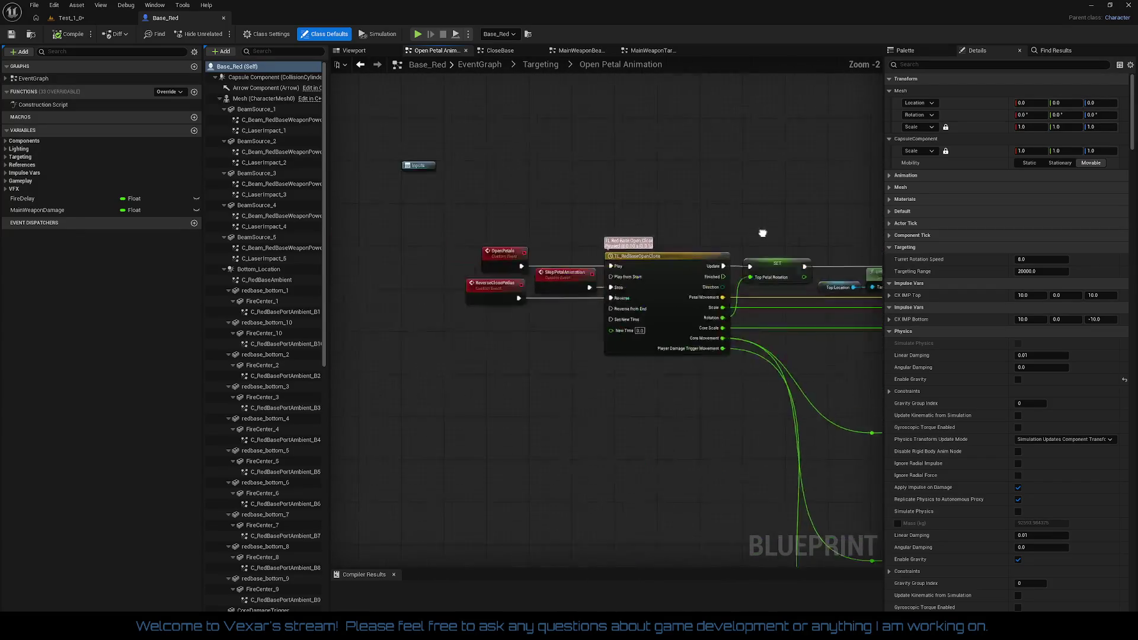
scroll(690, 204, down, 3)
scroll(690, 204, up, 3)
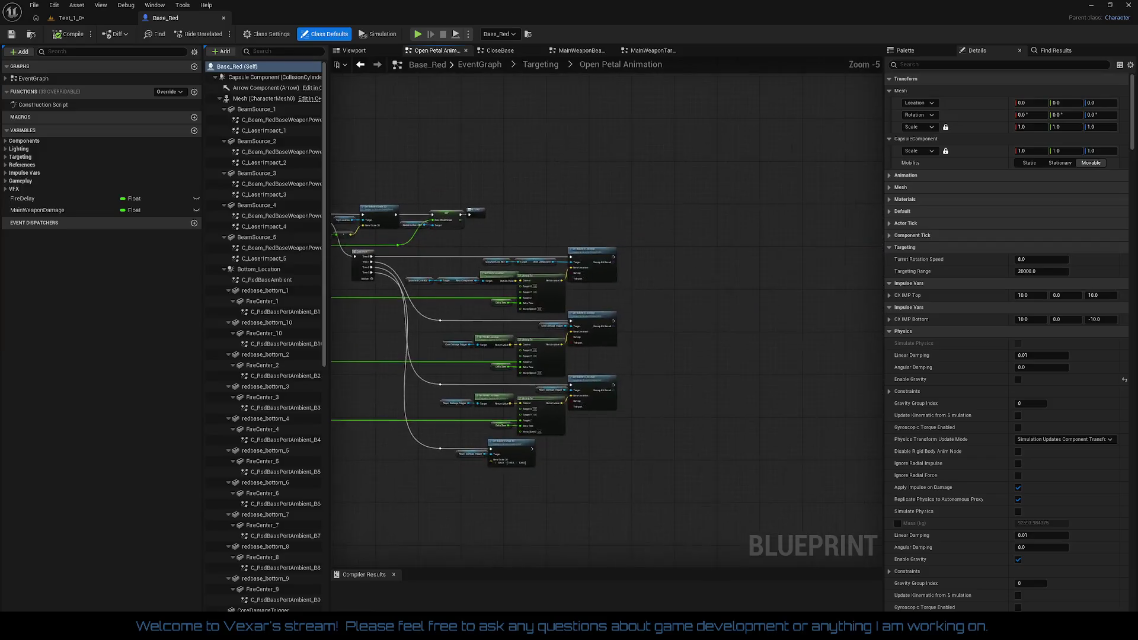
mouse_move(349, 196)
mouse_down()
mouse_move(636, 242)
mouse_move(632, 268)
mouse_up()
- Step up through Targeting to the EventGraph, peek into Spawn Projectile, then open Fire Control
double_click(632, 267)
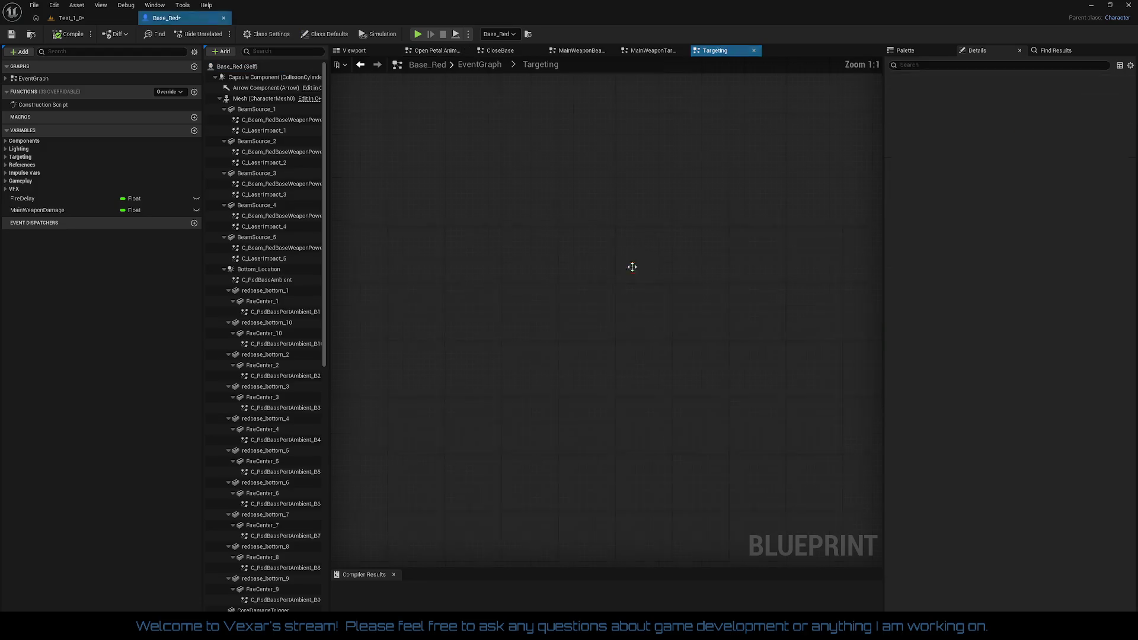
scroll(710, 277, down, 4)
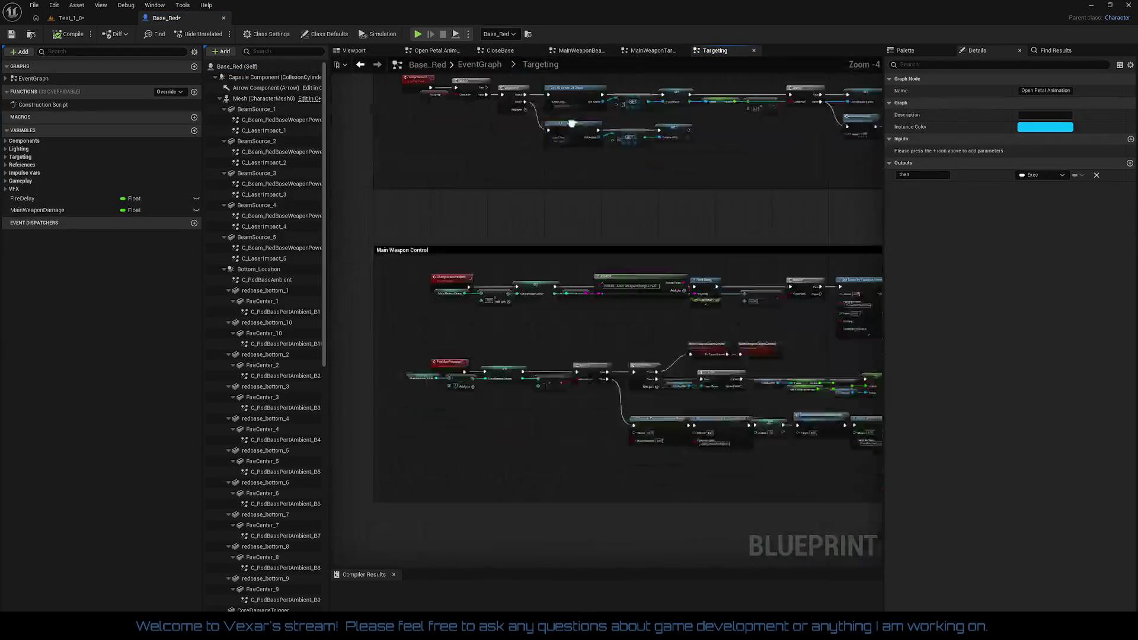
scroll(621, 278, up, 5)
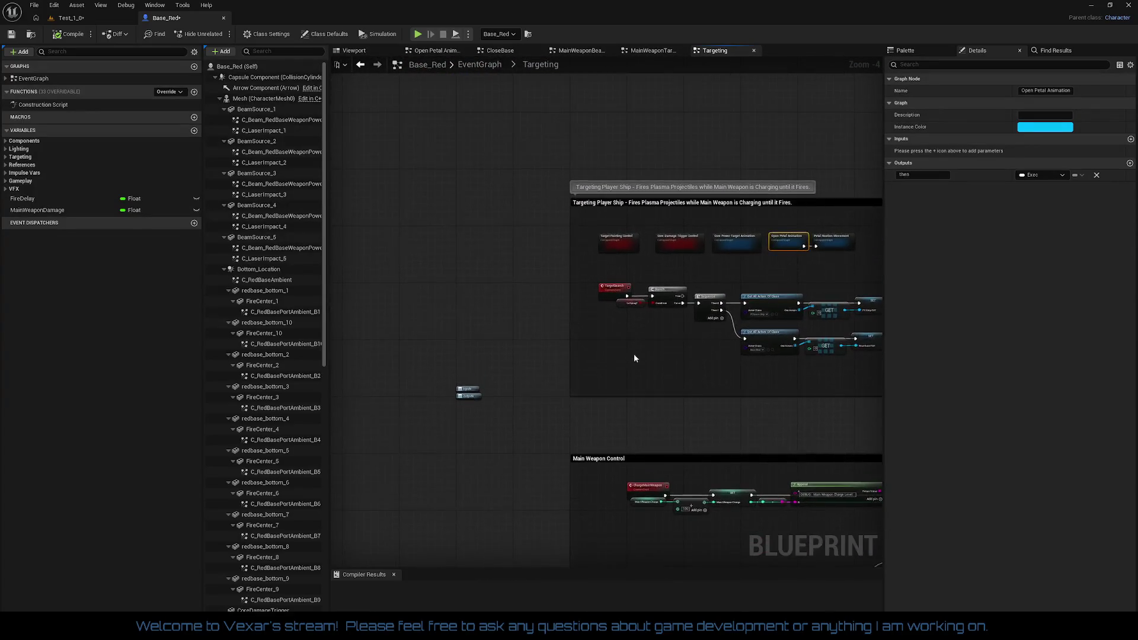
scroll(629, 371, down, 2)
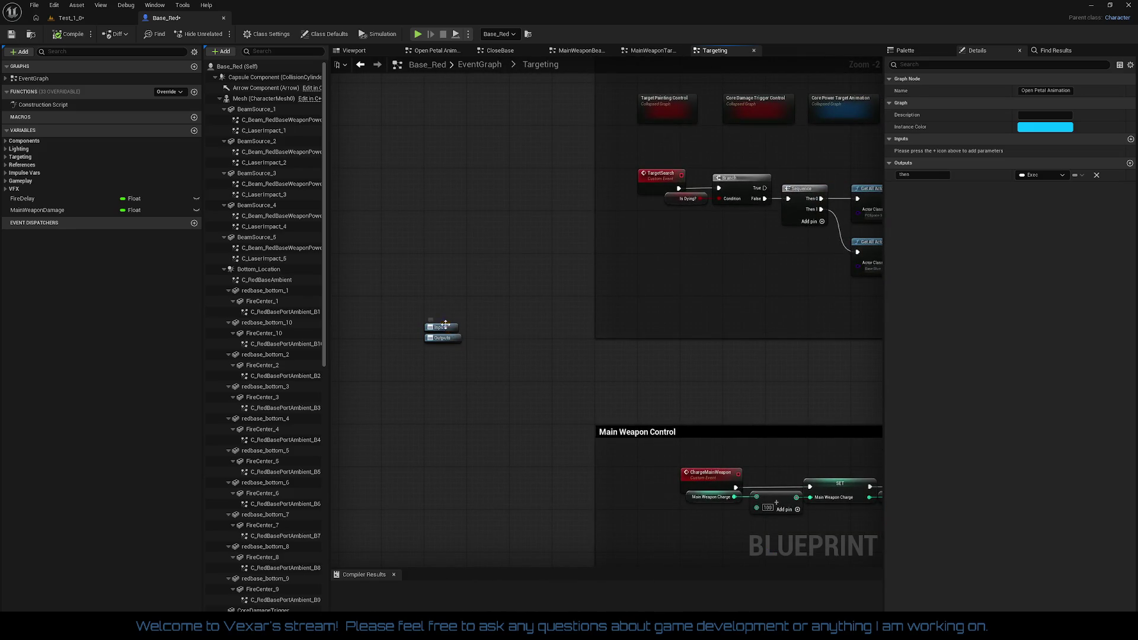
double_click(486, 341)
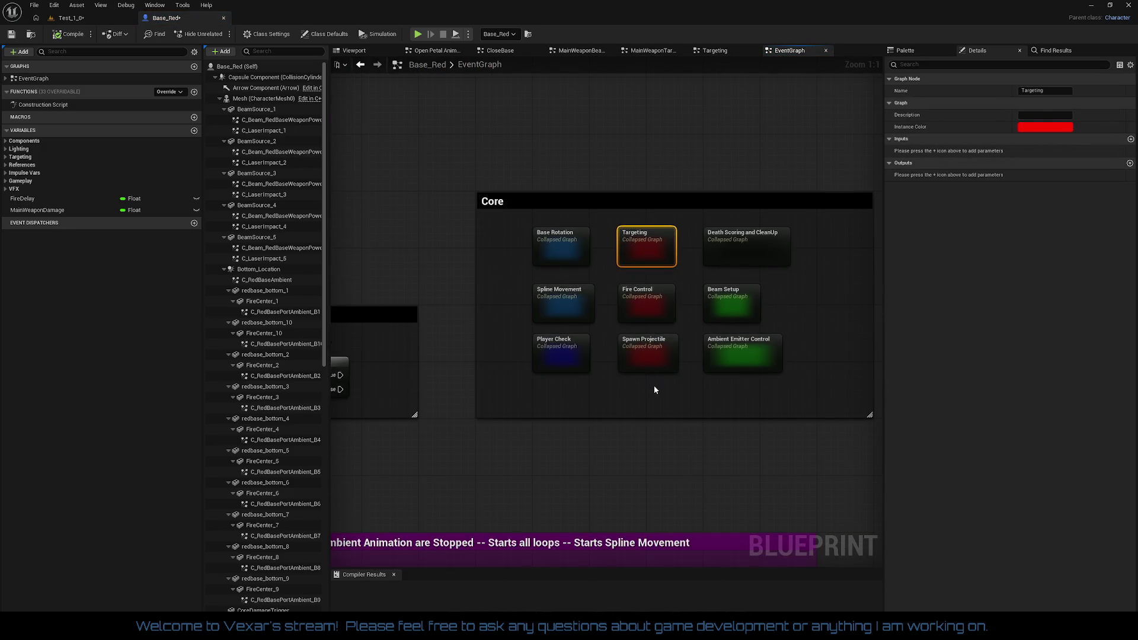
double_click(648, 348)
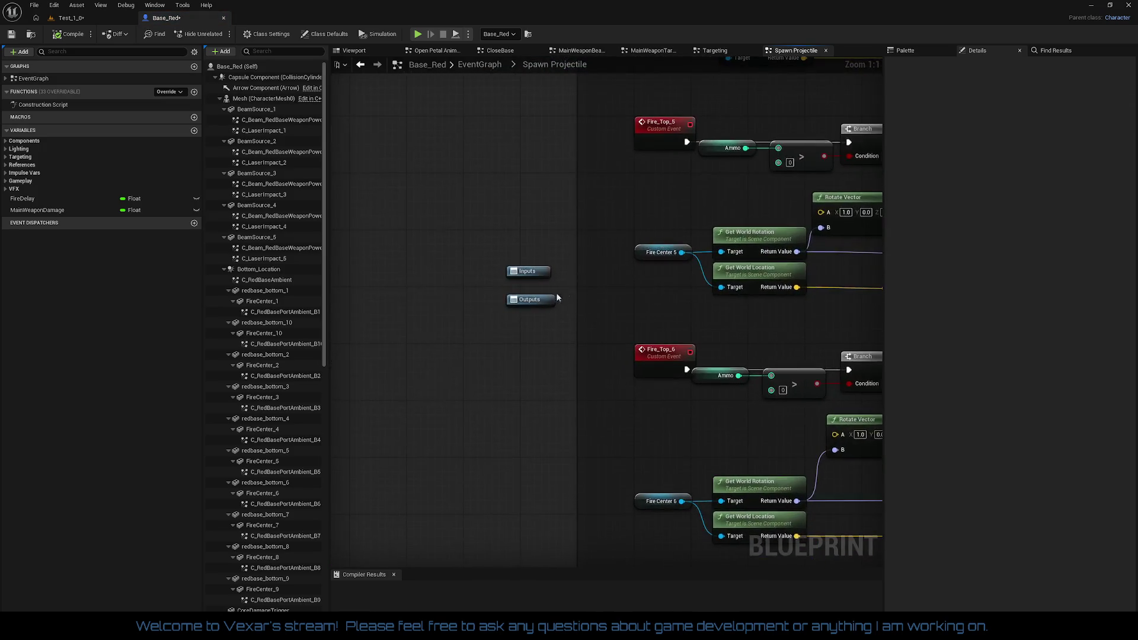
double_click(527, 272)
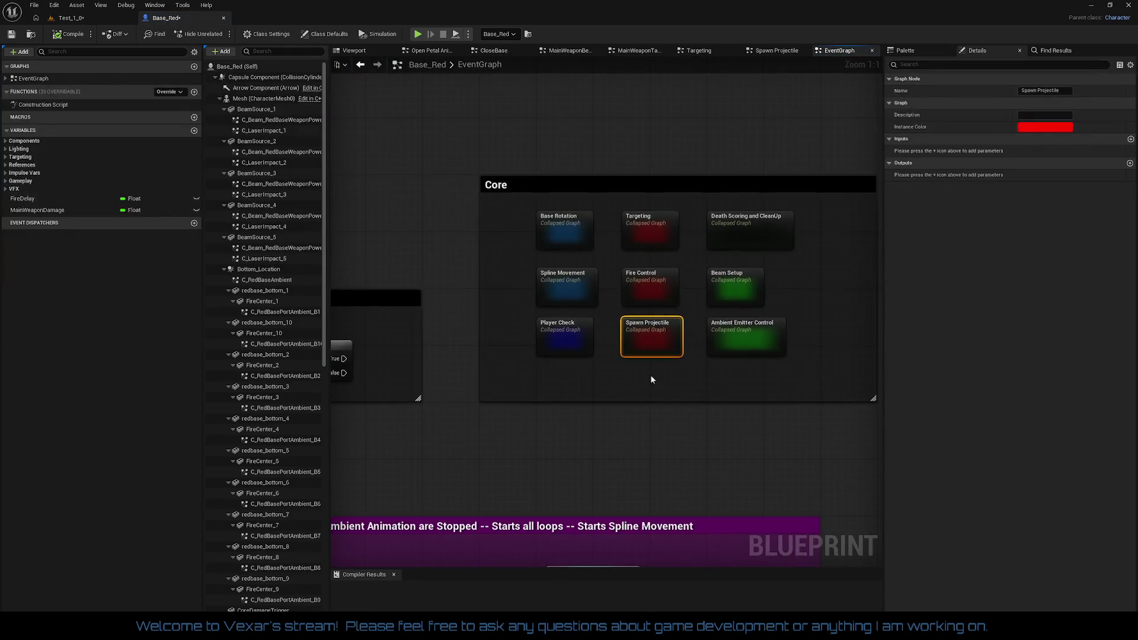
double_click(655, 290)
- Select the Fire custom event and pan to its Sequence and Fire Delay–timed Delay nodes
scroll(514, 333, up, 5)
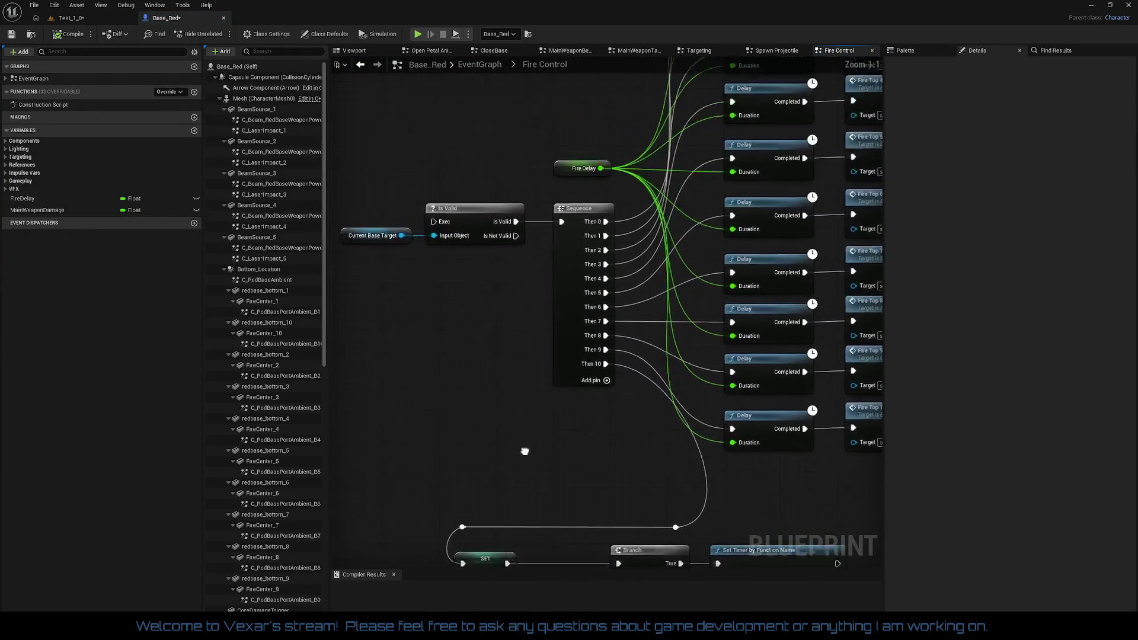
click(403, 251)
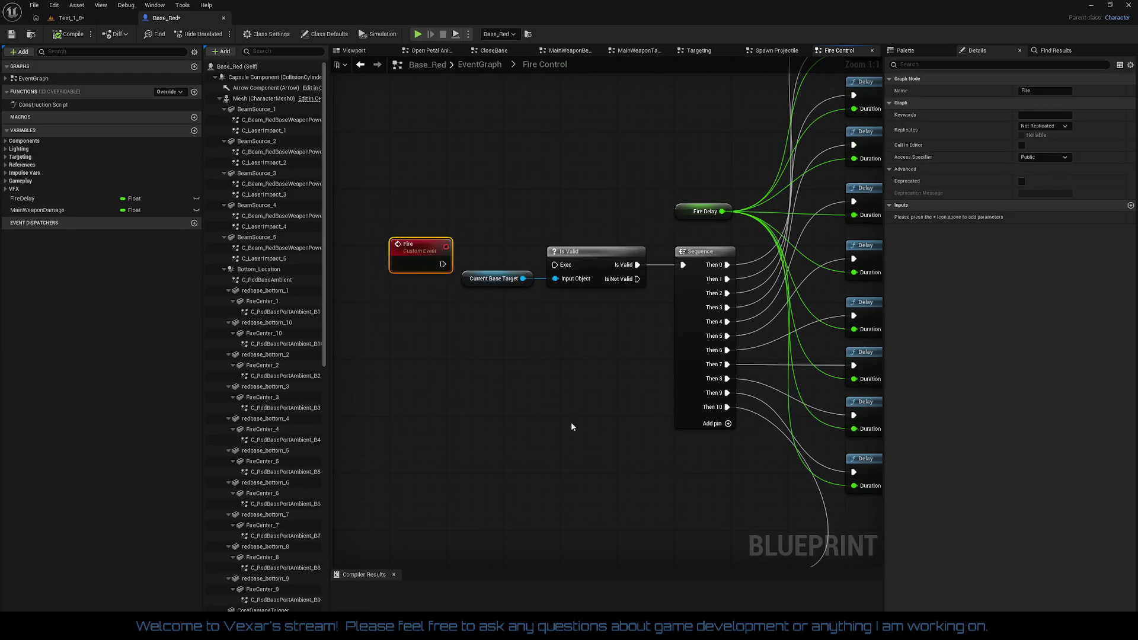
drag(571, 422, 495, 387)
scroll(494, 387, down, 6)
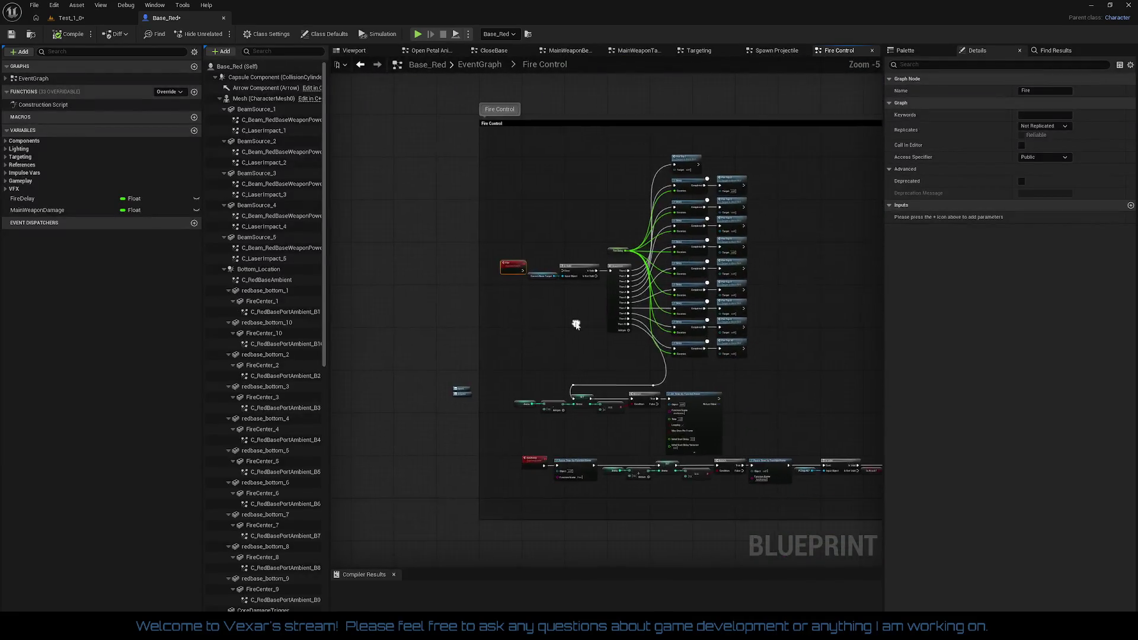
scroll(567, 311, up, 3)
scroll(567, 311, up, 3)
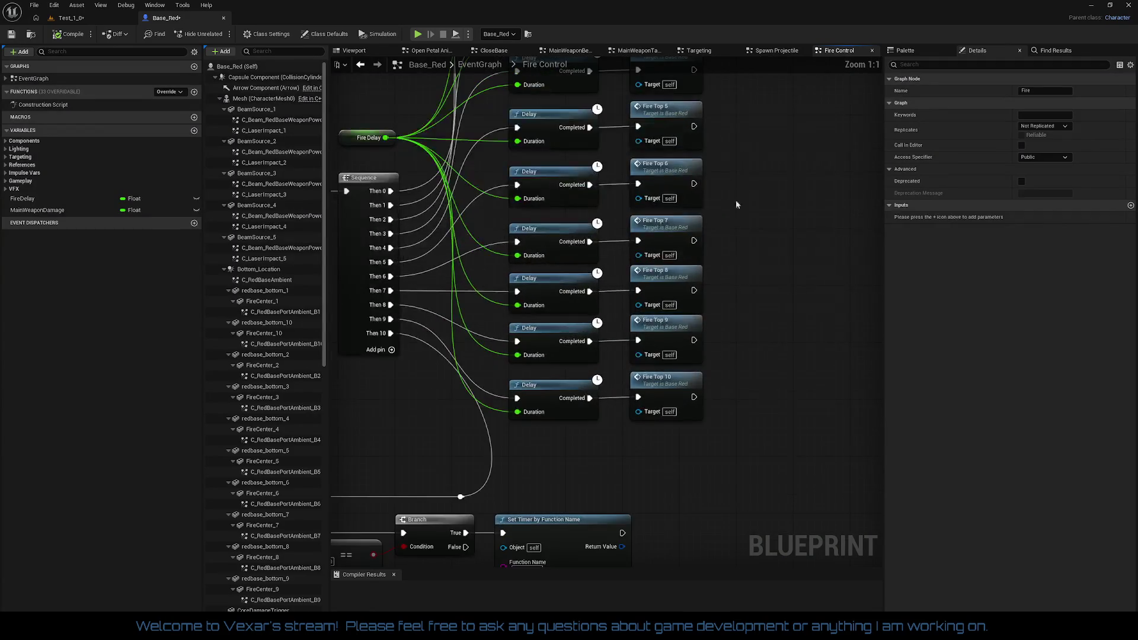
mouse_move(737, 203)
mouse_down()
mouse_move(801, 318)
mouse_move(760, 422)
mouse_move(754, 403)
mouse_up()
scroll(759, 421, down, 1)
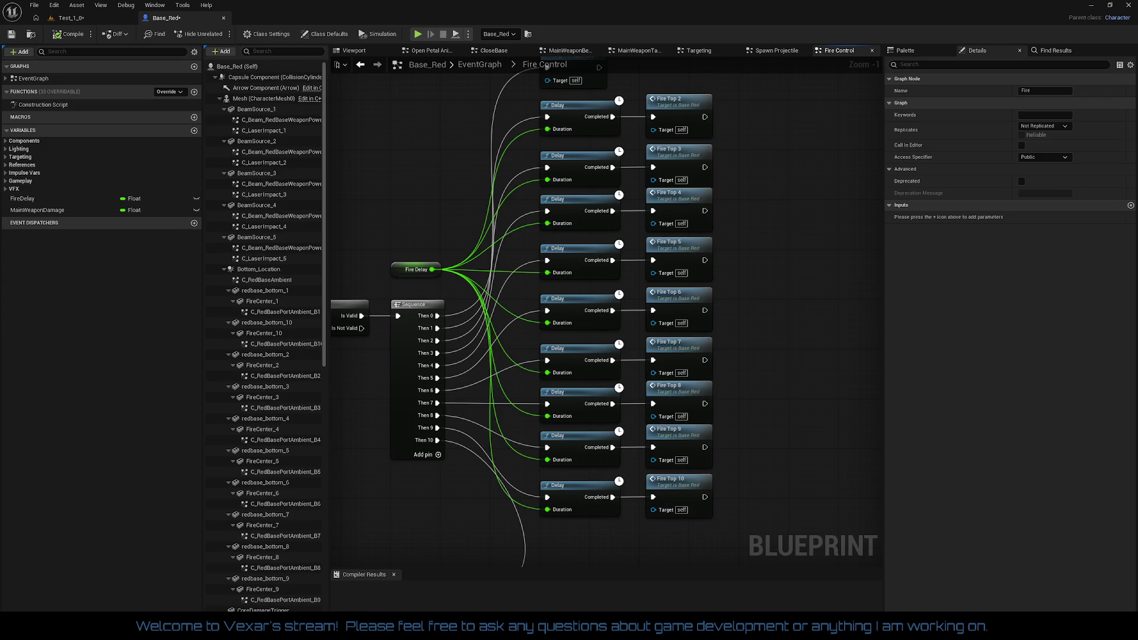
key(alt+Tab)
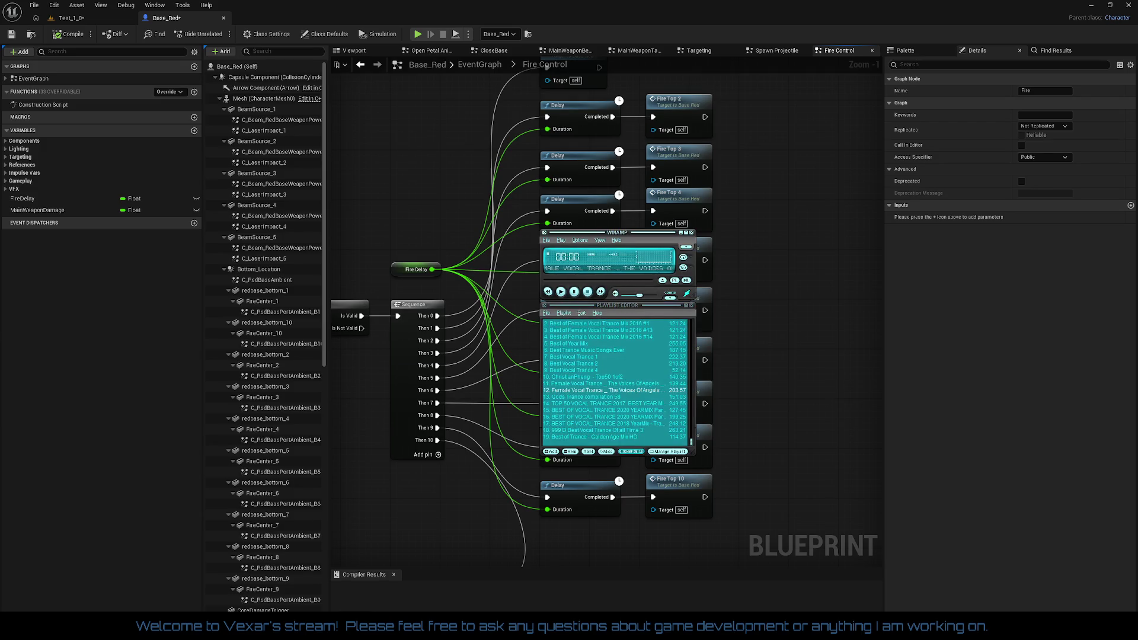
click(686, 247)
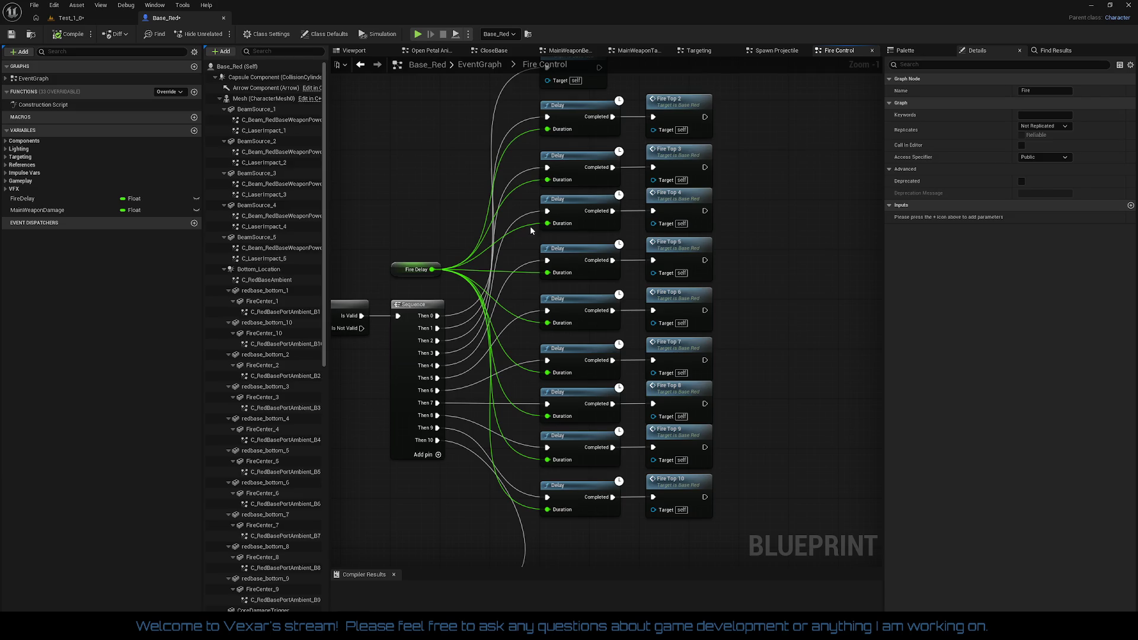
- Select and inspect the Delay and Fire Top nodes, save Base_Red, and show its Viewport
mouse_move(403, 238)
mouse_down()
mouse_move(723, 276)
mouse_move(812, 211)
mouse_up()
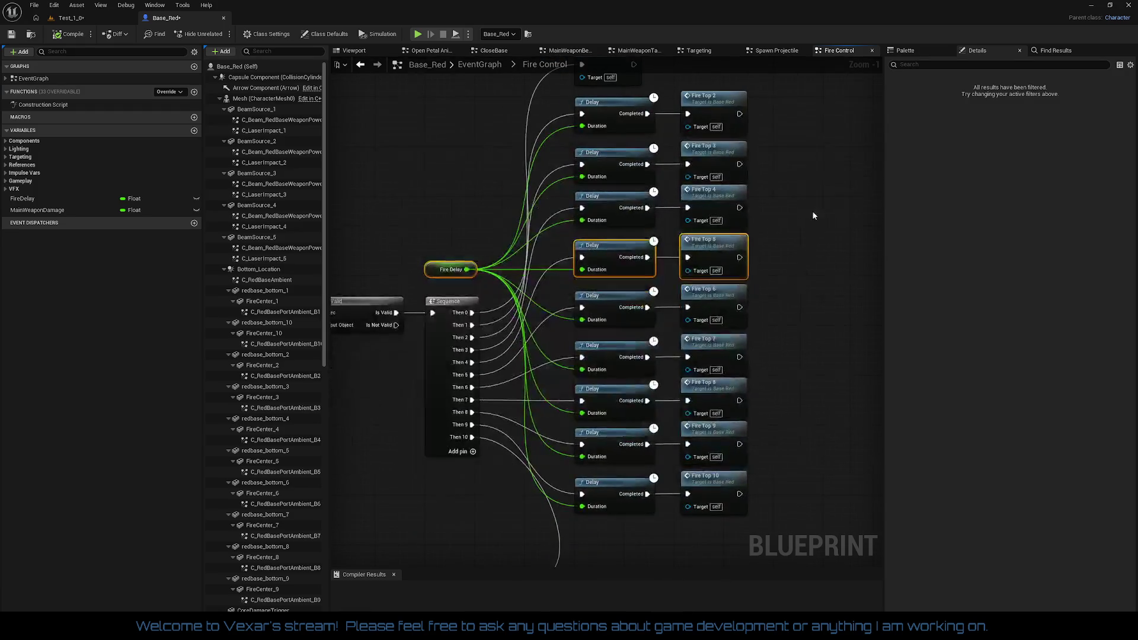
mouse_move(370, 230)
mouse_down()
mouse_move(561, 194)
mouse_move(429, 150)
mouse_move(529, 197)
mouse_move(409, 205)
mouse_move(340, 234)
mouse_move(317, 271)
mouse_move(317, 258)
mouse_up()
scroll(529, 197, up, 1)
drag(642, 266, 640, 189)
mouse_move(697, 529)
mouse_down()
mouse_move(510, 189)
mouse_move(499, 66)
mouse_move(581, 329)
mouse_move(683, 353)
mouse_move(674, 159)
mouse_up()
mouse_move(740, 258)
mouse_down()
mouse_move(841, 158)
mouse_move(801, 213)
mouse_move(787, 190)
mouse_move(712, 214)
mouse_up()
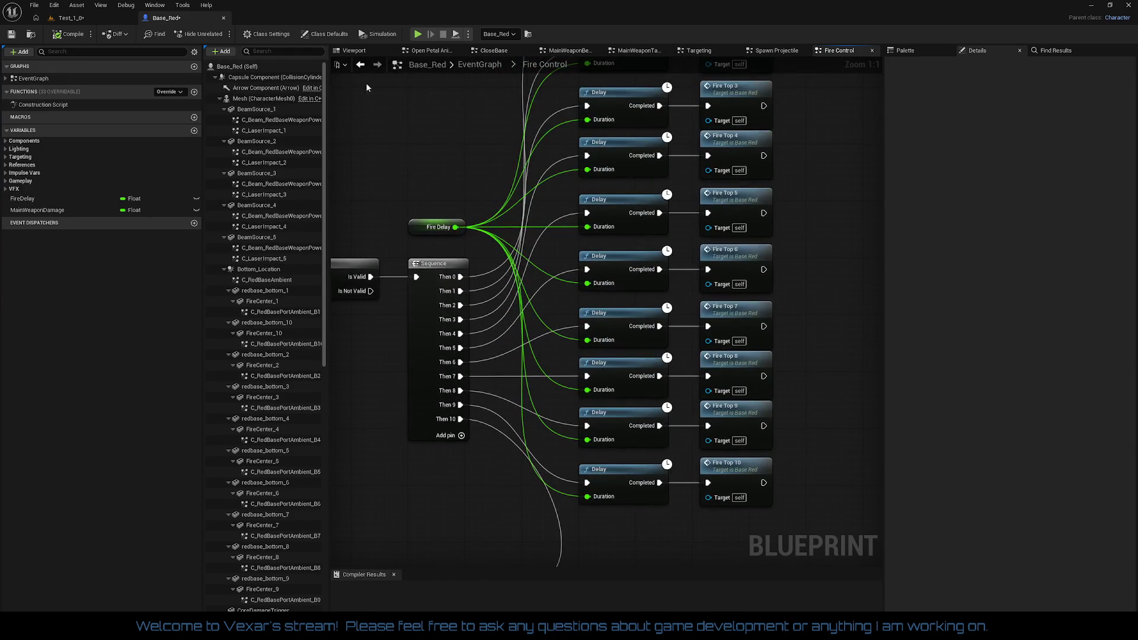
click(15, 35)
click(371, 49)
- Fly the camera through the sphere's shell into the hangar, up to the capsule wireframe
scroll(536, 198, up, 10)
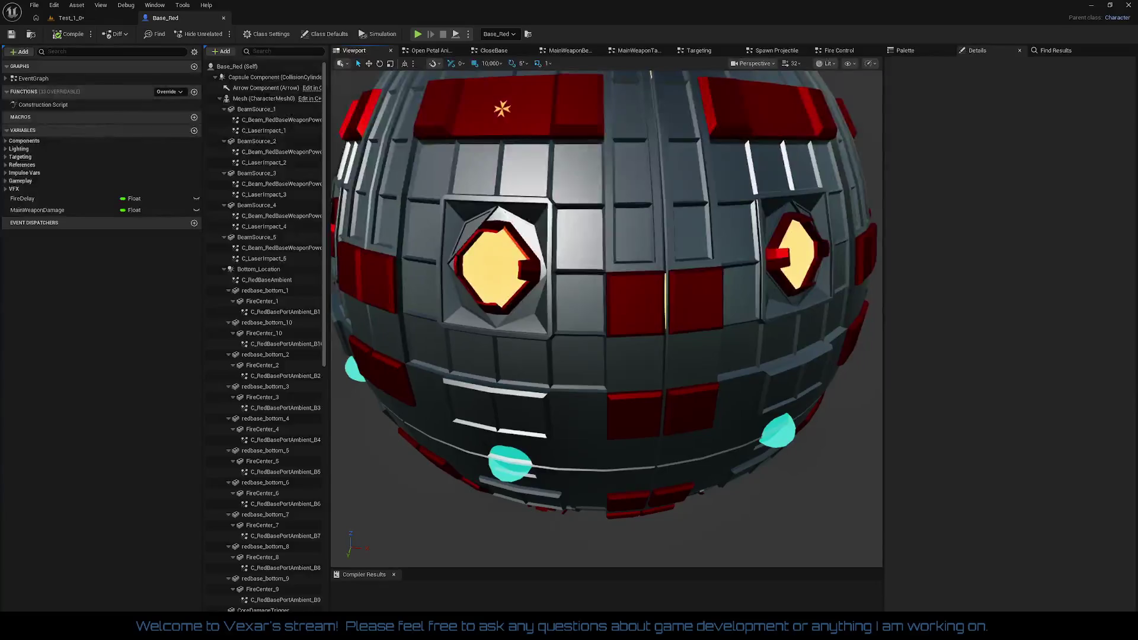
scroll(712, 425, down, 3)
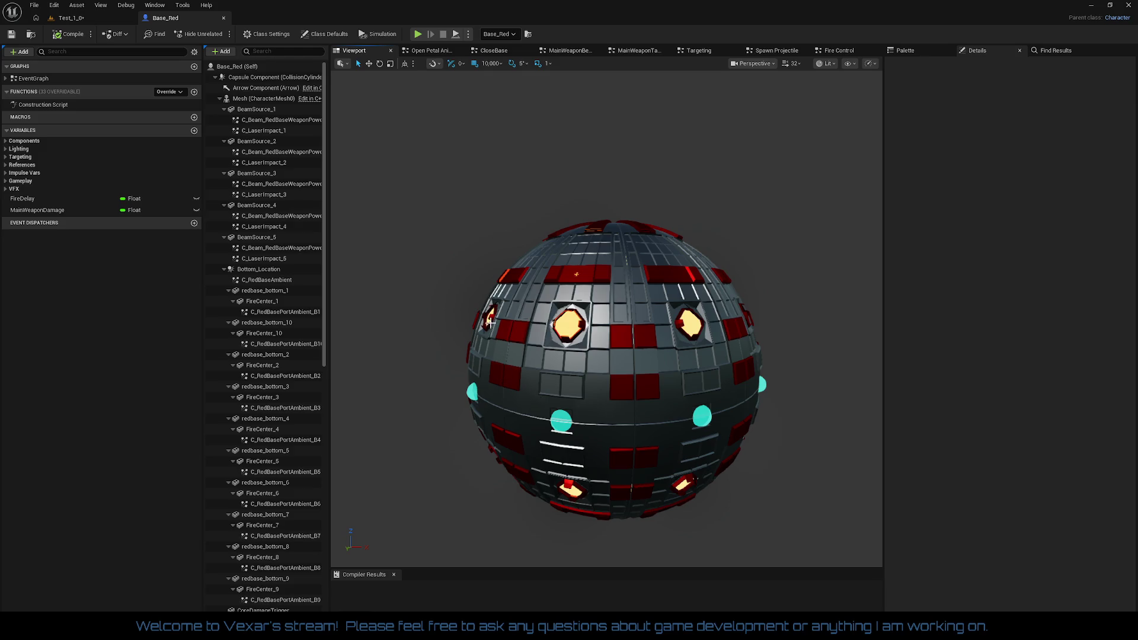
scroll(727, 372, up, 5)
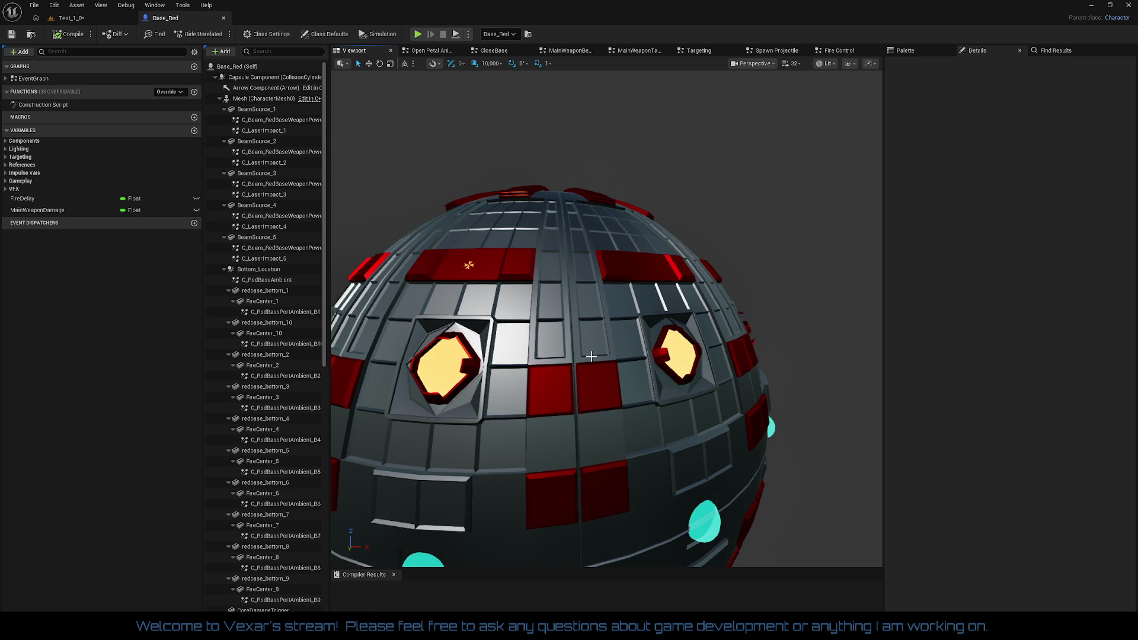
drag(591, 355, 595, 306)
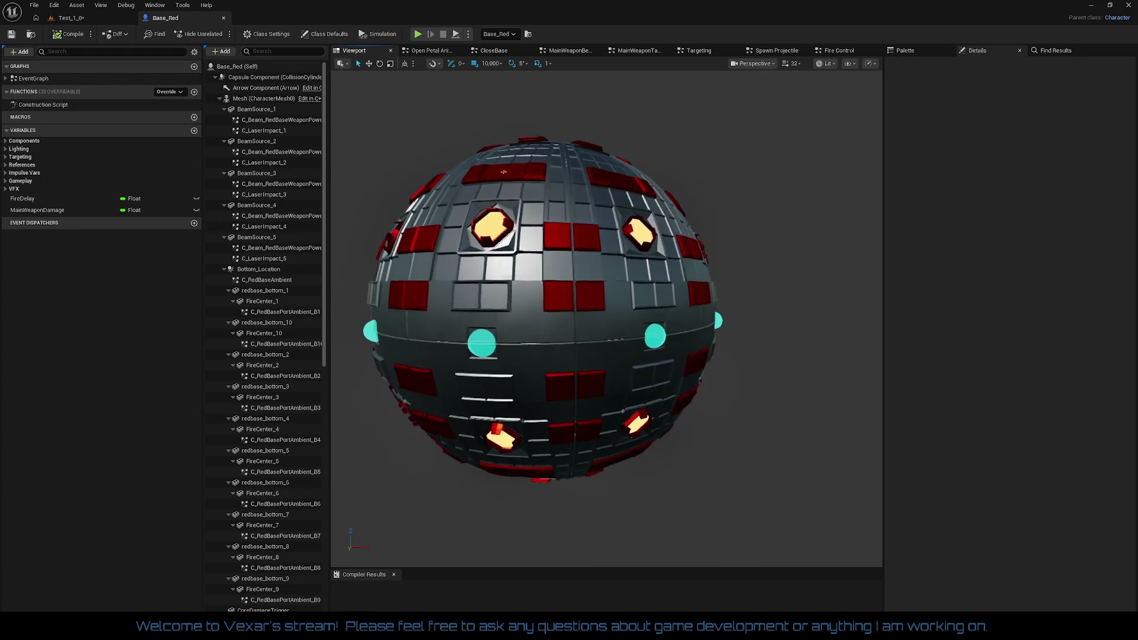
drag(503, 172, 504, 142)
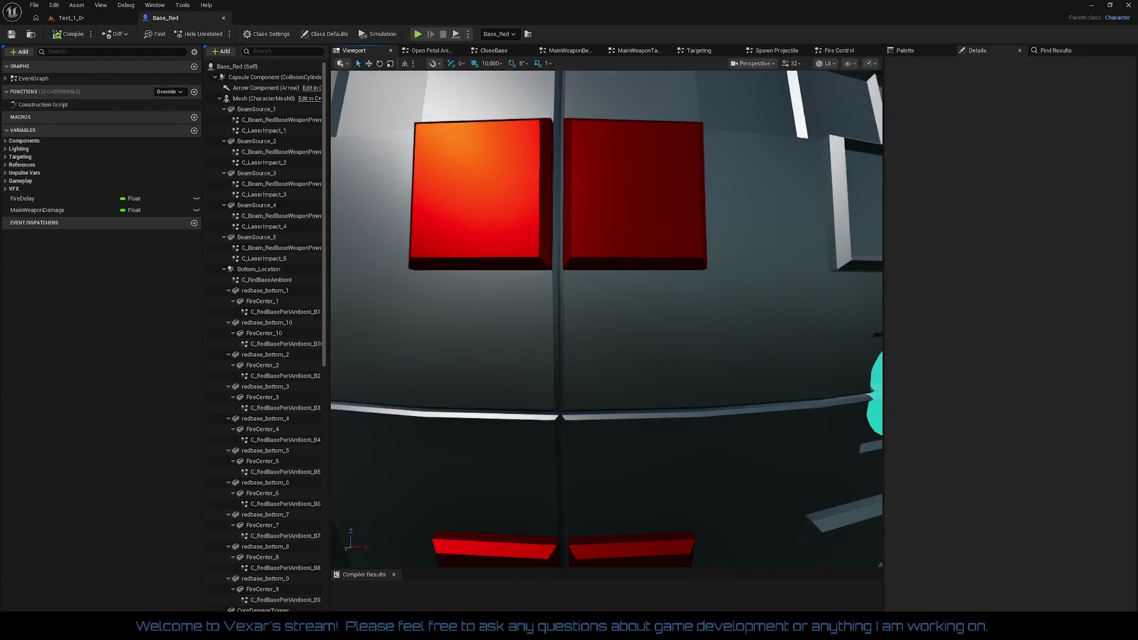
key(f)
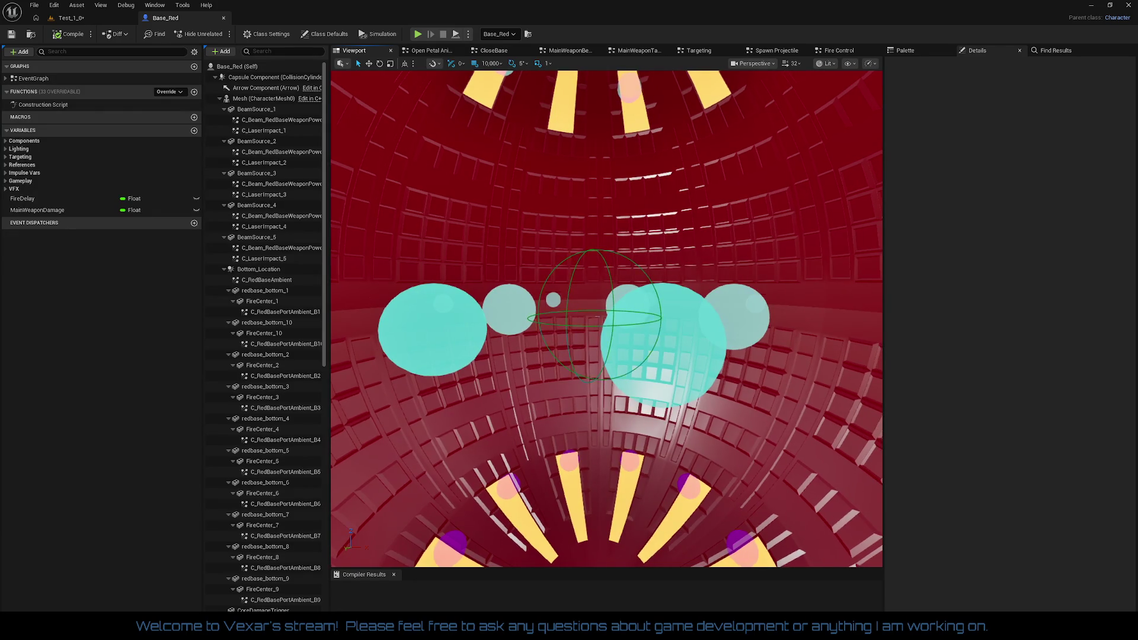
drag(504, 143, 513, 143)
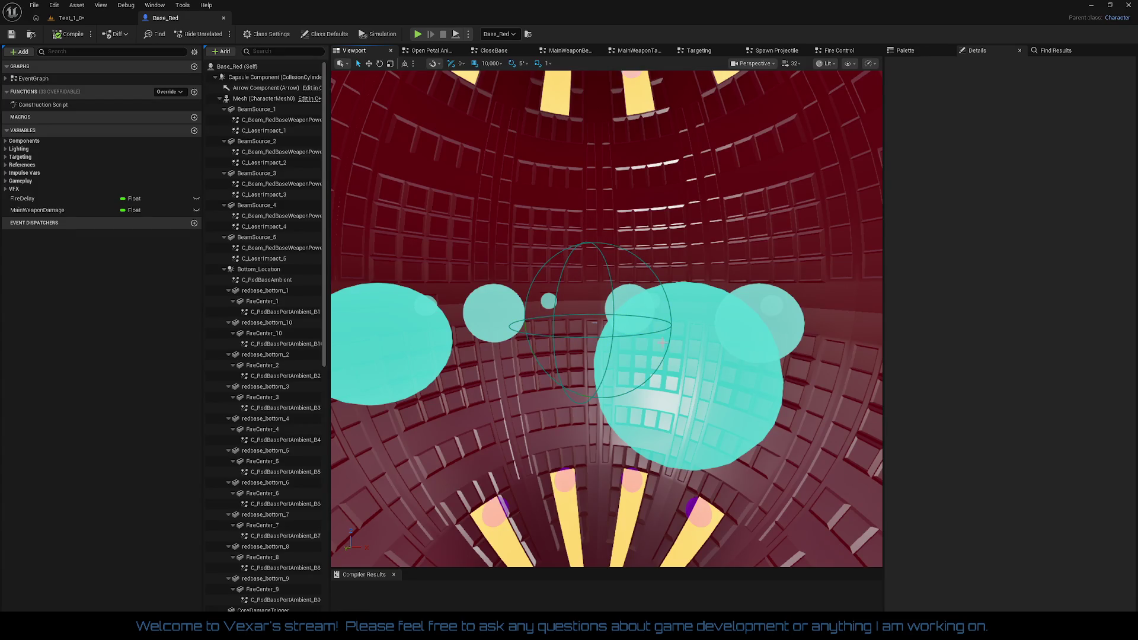
mouse_move(662, 343)
mouse_down()
mouse_move(629, 332)
mouse_move(593, 350)
mouse_move(565, 347)
mouse_move(592, 328)
mouse_move(658, 329)
mouse_move(597, 279)
mouse_up()
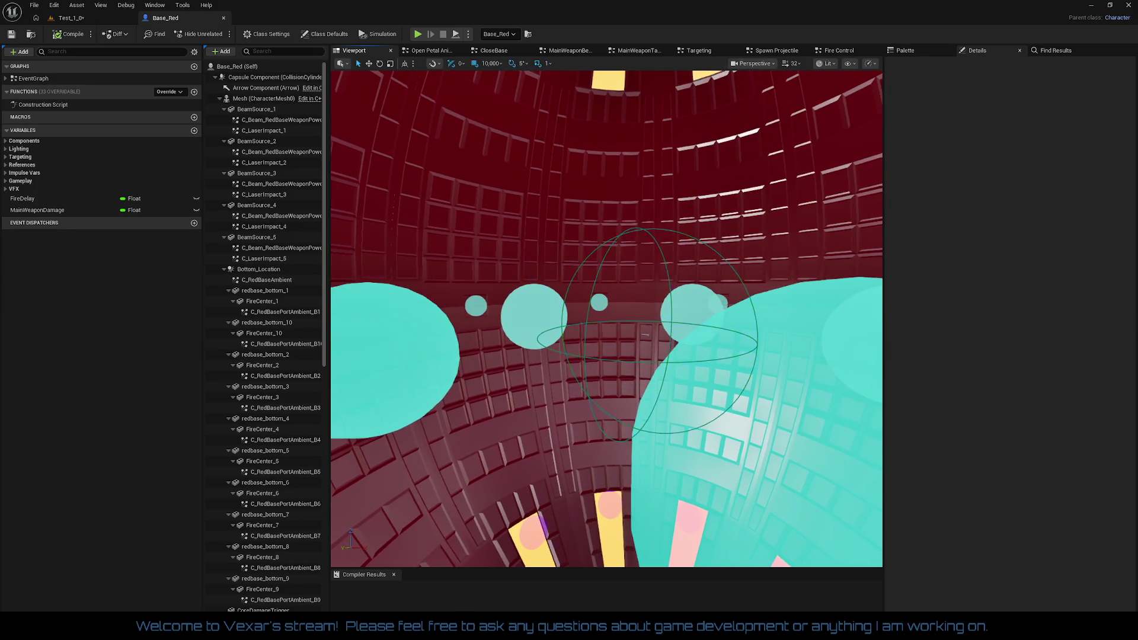
- Pan across MainWeaponTargetControl's Sequence and Set World Location nodes for Power Targets 1–5
click(631, 51)
mouse_move(424, 252)
mouse_down()
mouse_move(508, 202)
mouse_move(585, 266)
mouse_move(704, 298)
mouse_up()
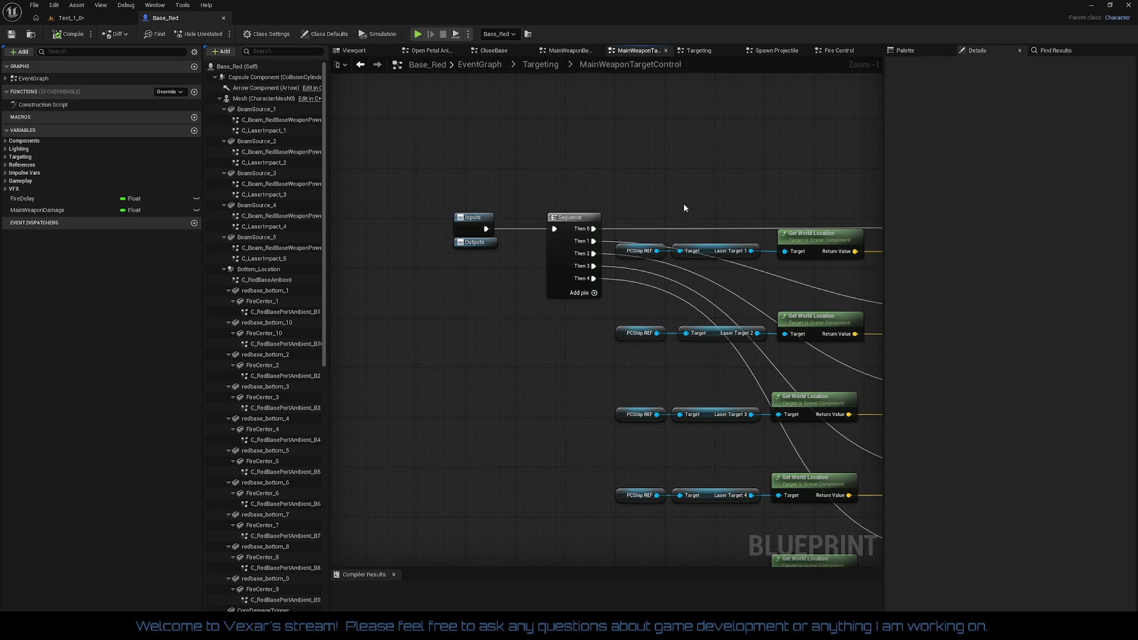
drag(689, 197, 564, 193)
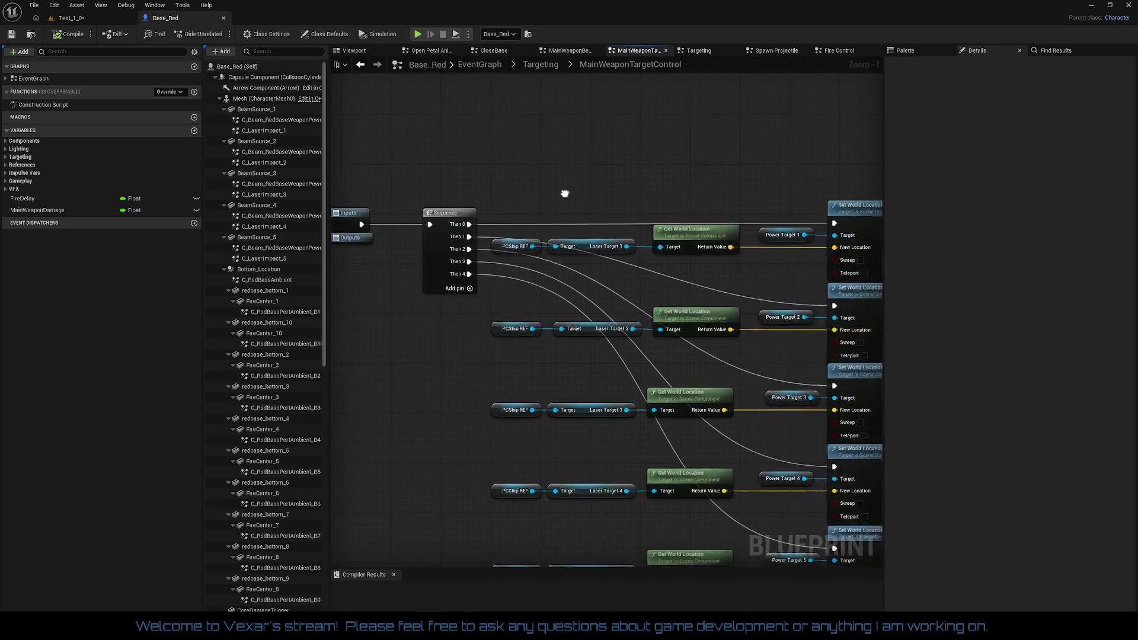
drag(666, 198, 592, 177)
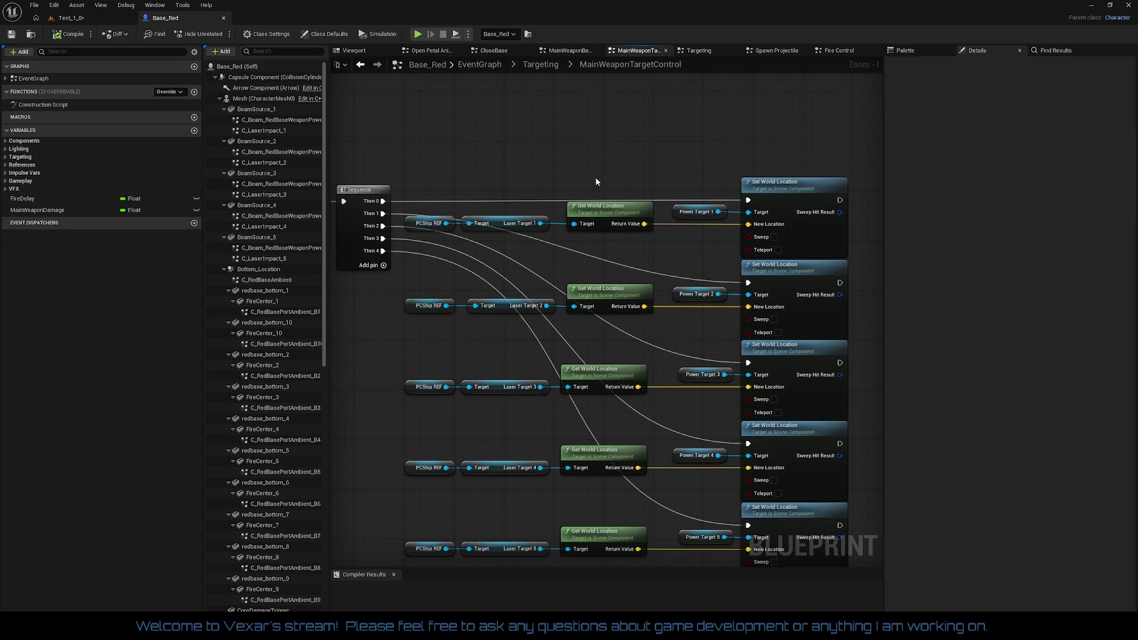
mouse_move(596, 181)
mouse_down()
mouse_move(648, 152)
mouse_move(633, 157)
mouse_up()
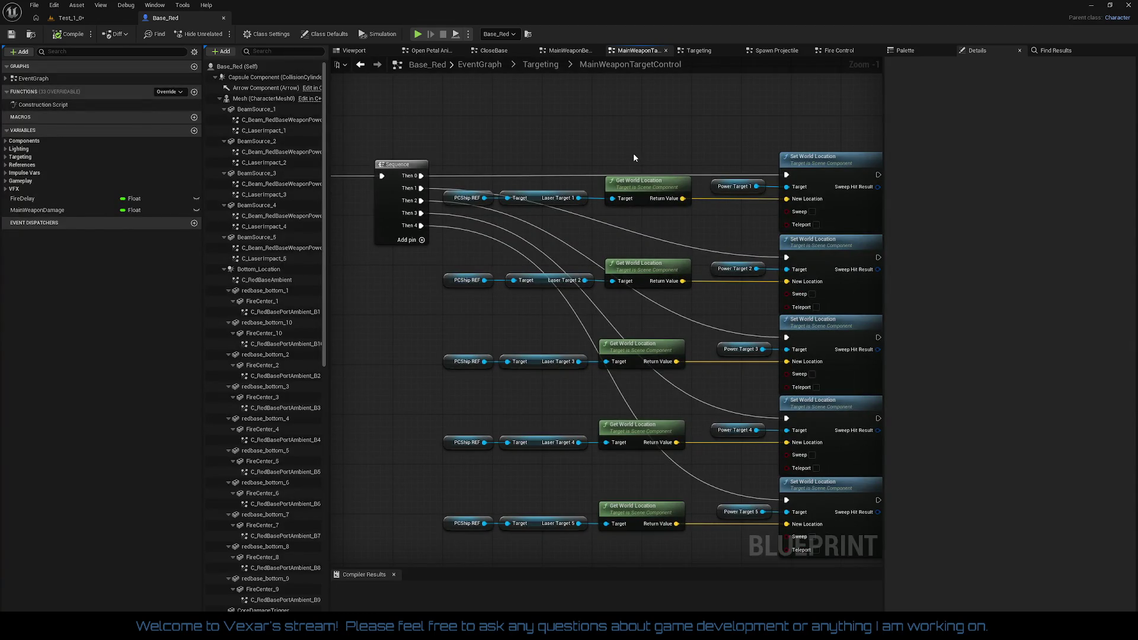
mouse_move(632, 158)
mouse_down()
mouse_move(533, 178)
mouse_move(609, 157)
mouse_move(646, 167)
mouse_up()
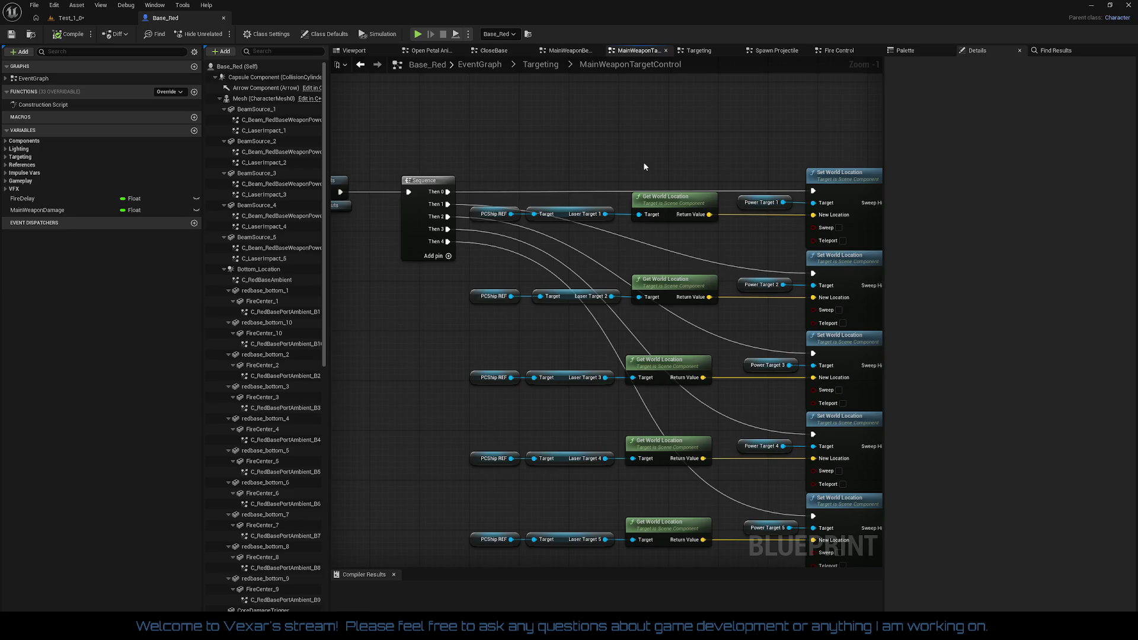
drag(645, 167, 557, 172)
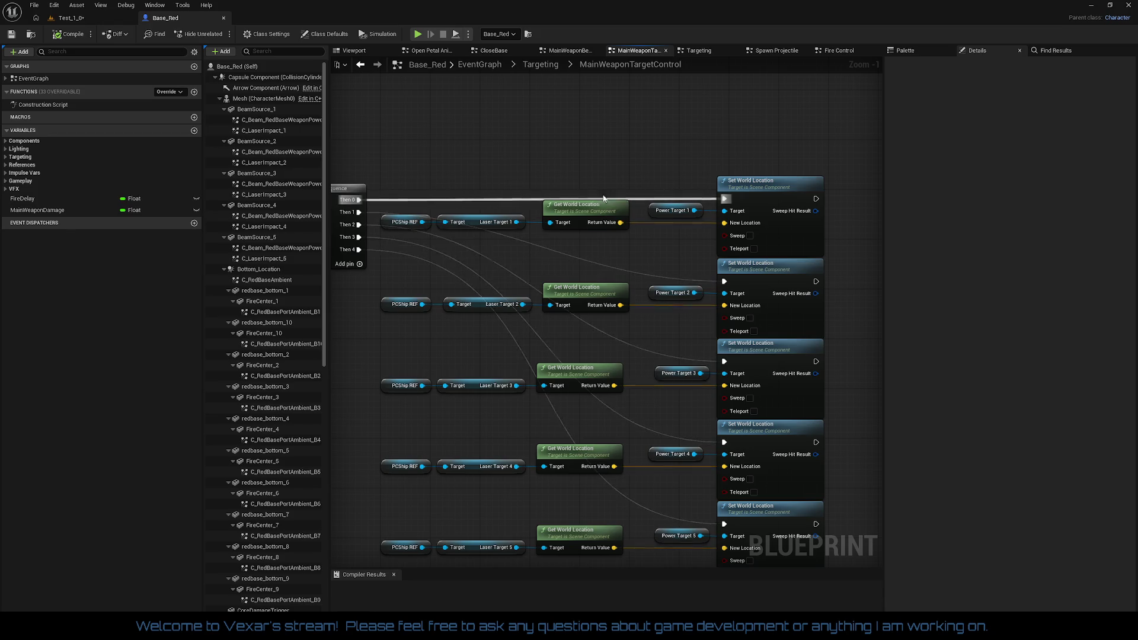
drag(600, 201, 597, 162)
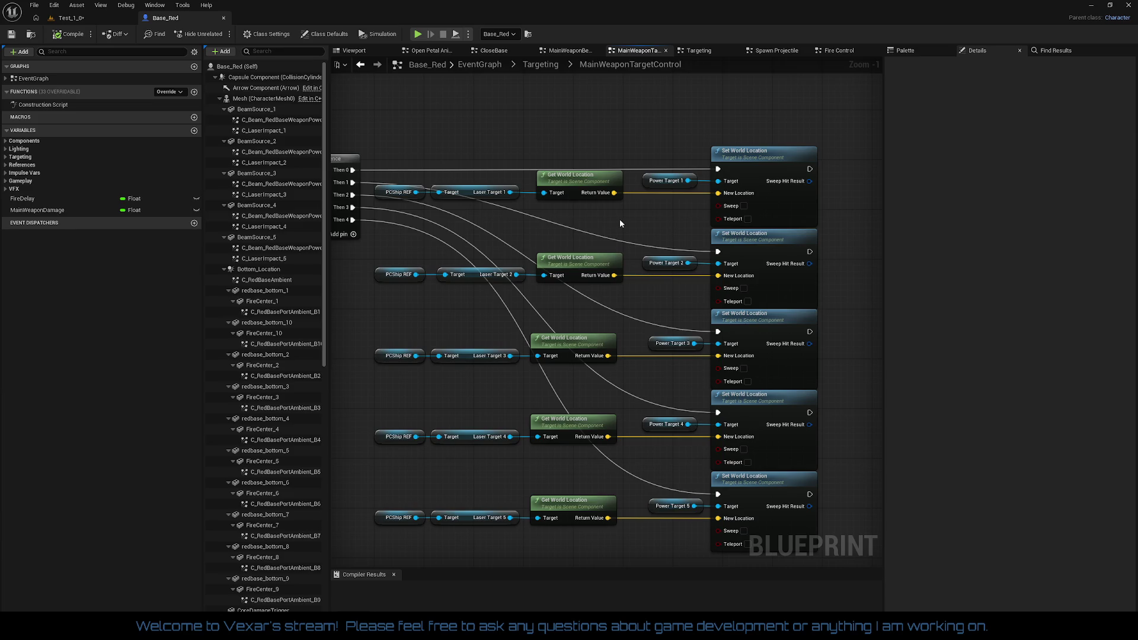
mouse_move(620, 223)
mouse_down()
mouse_move(673, 220)
mouse_move(694, 205)
mouse_up()
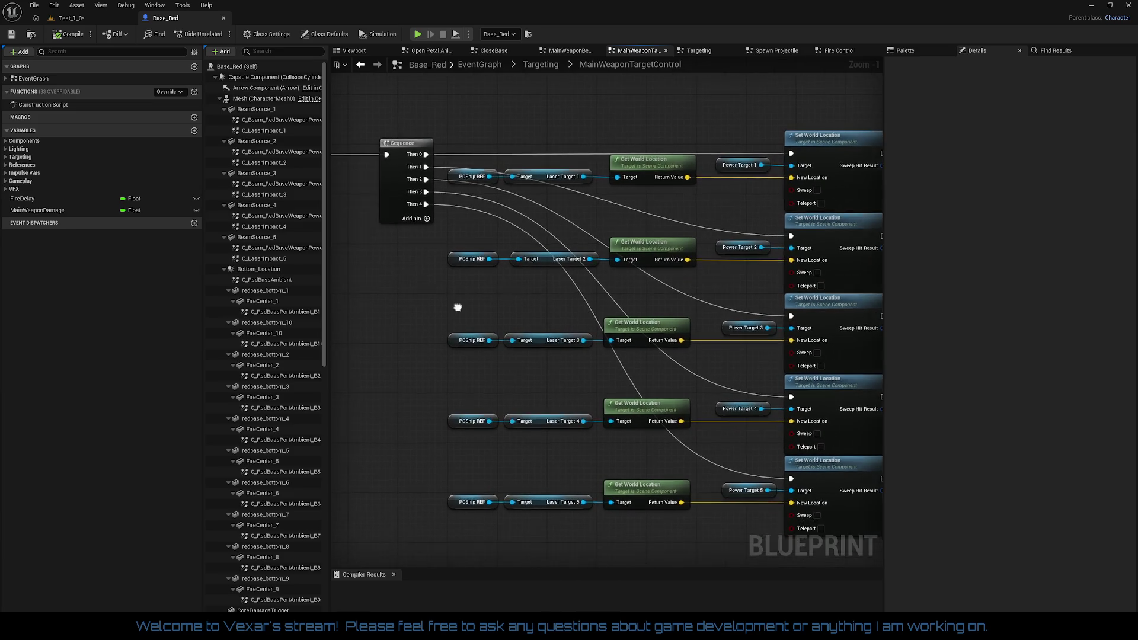
drag(458, 307, 459, 305)
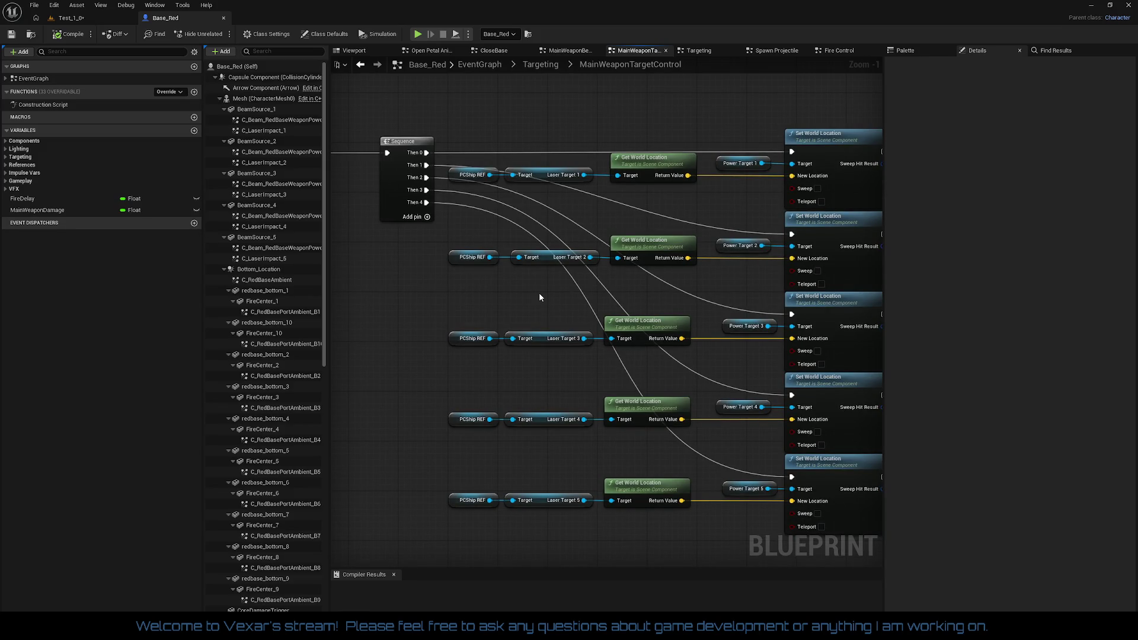
drag(463, 303, 455, 282)
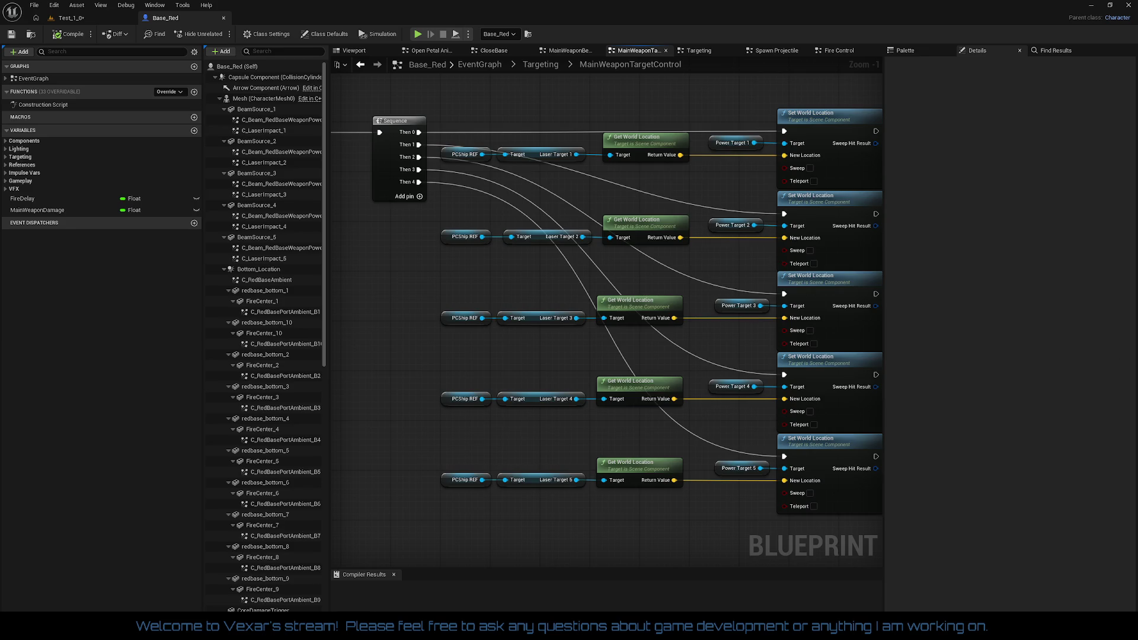
- Open the AI_Fighter_Guardian blueprint from the BluePrints/AI folder in the Content Browser
key(alt+Tab)
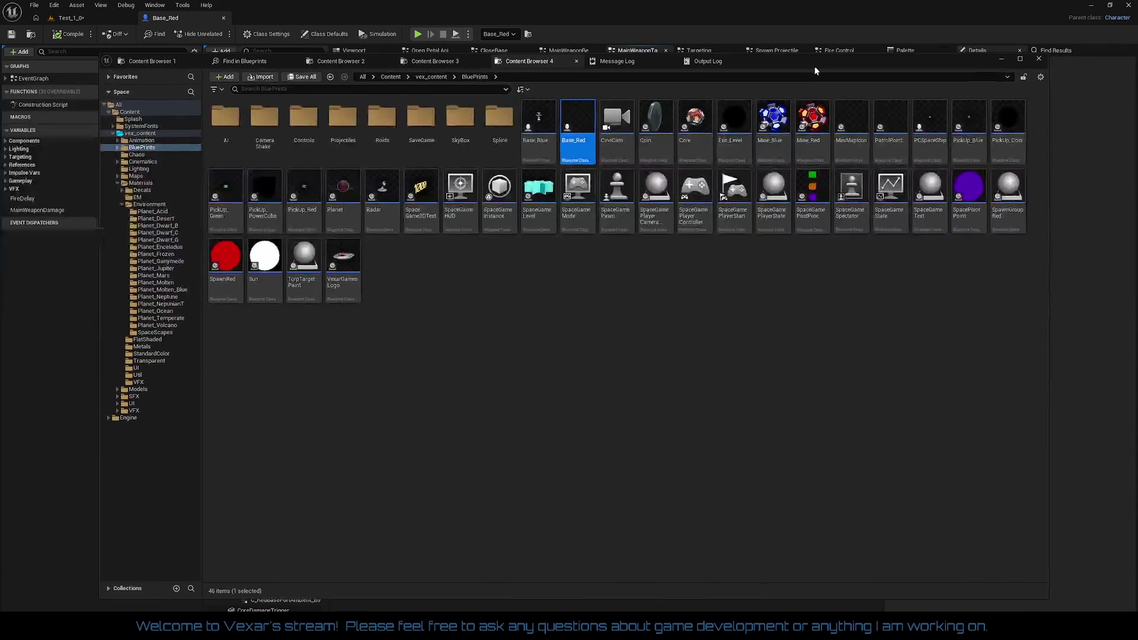
double_click(234, 131)
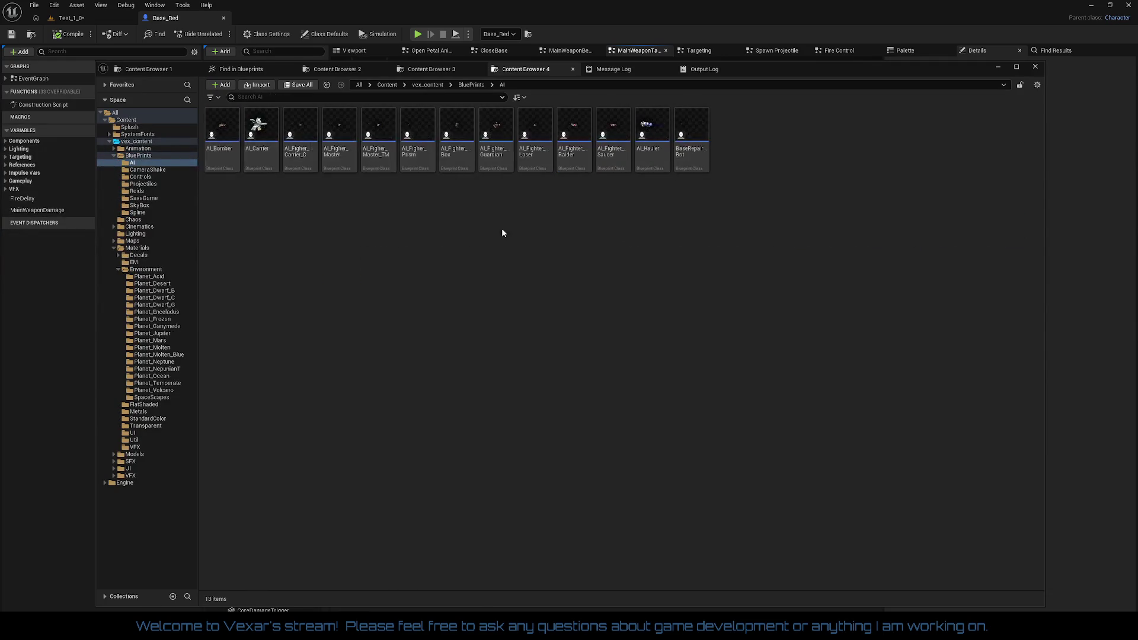
double_click(497, 138)
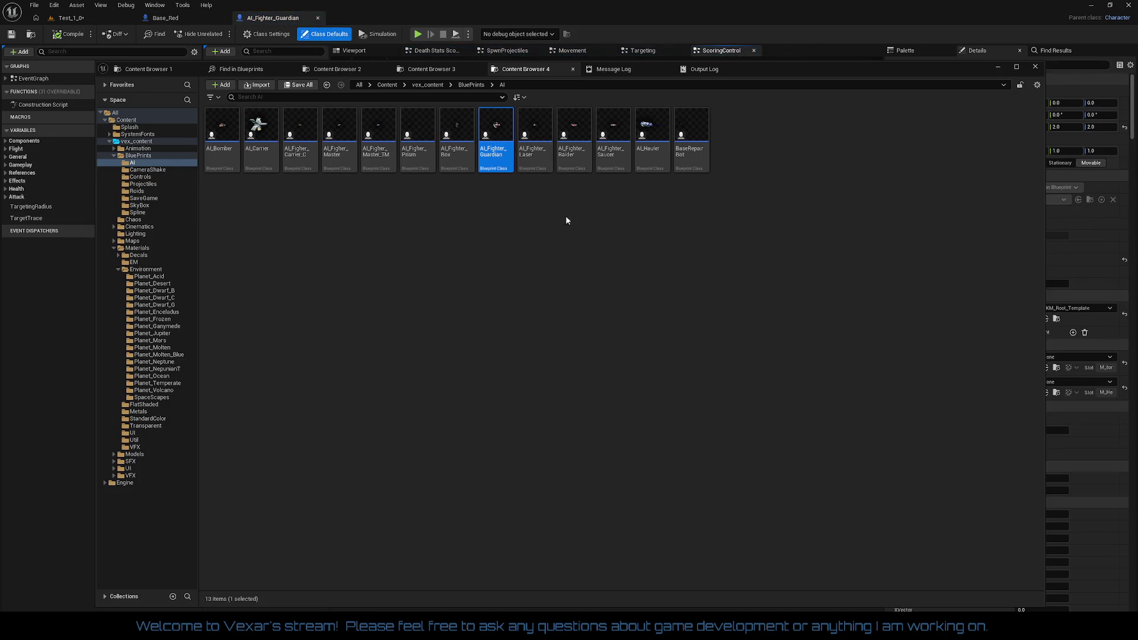
- Show AI_Fighter_Guardian's viewport preview and zoom and orbit to a close three-quarter side view
click(596, 94)
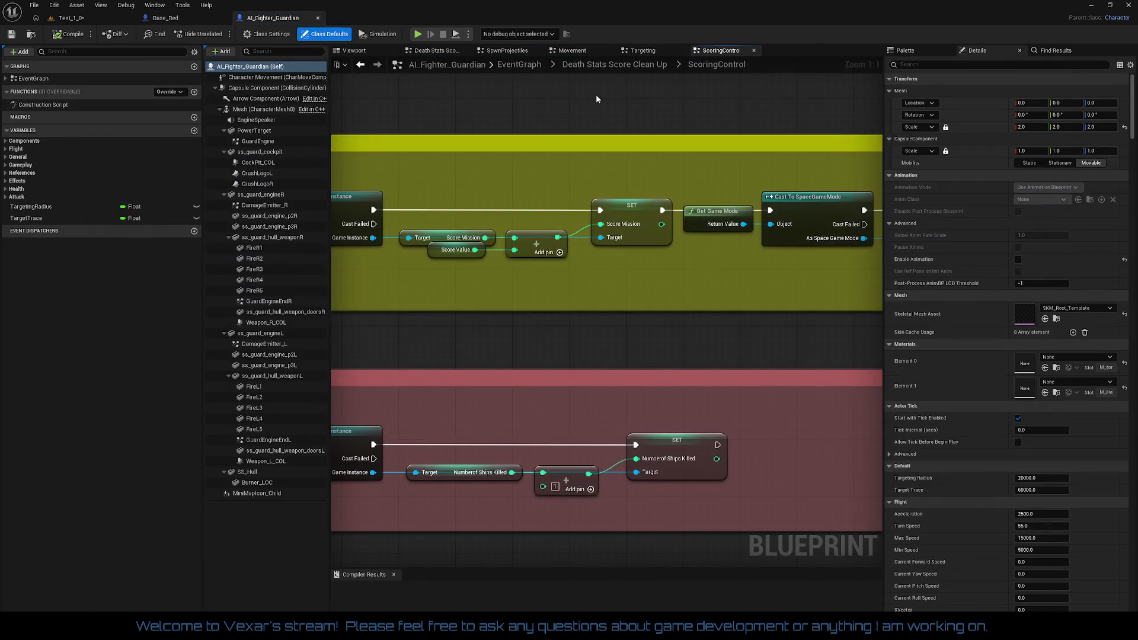
click(363, 54)
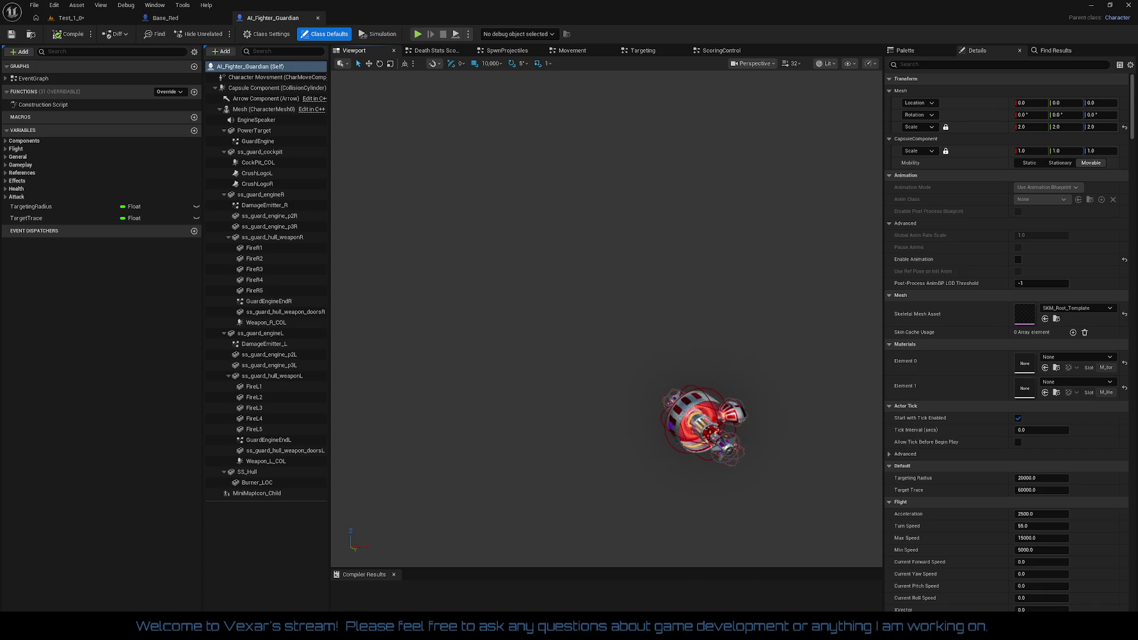
scroll(607, 318, up, 10)
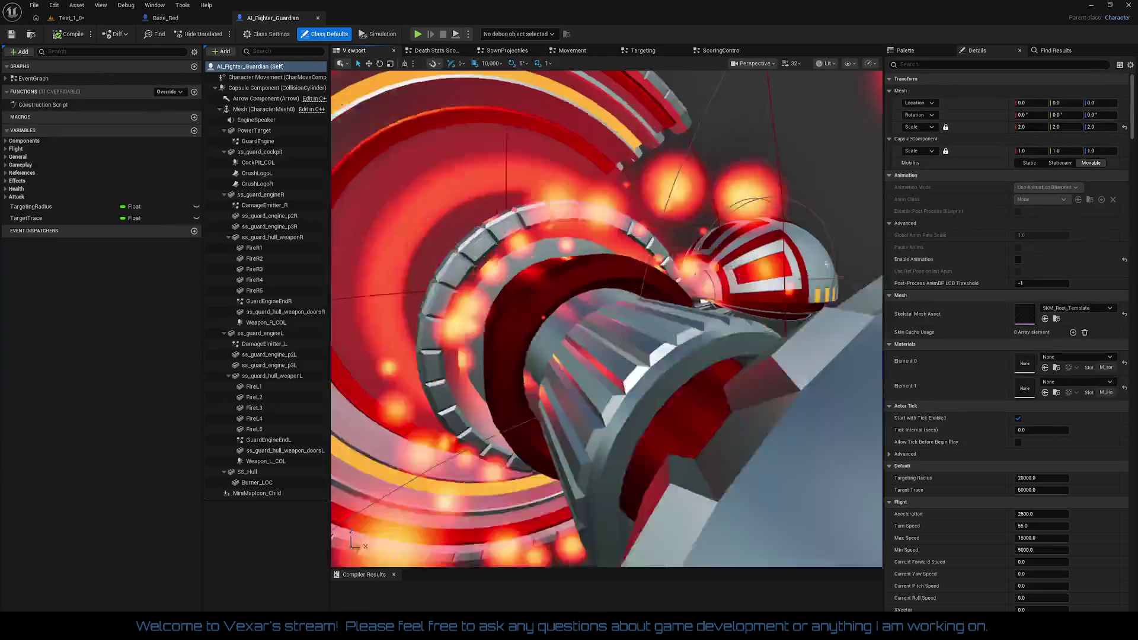
scroll(607, 319, down, 10)
scroll(606, 318, up, 6)
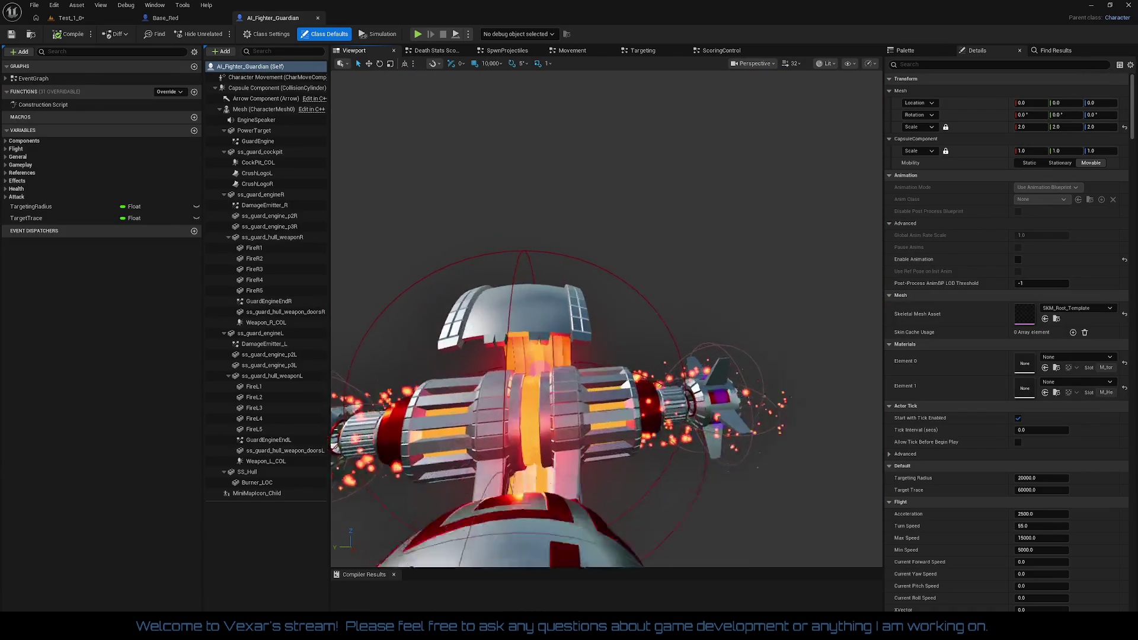
drag(606, 318, 723, 320)
scroll(606, 318, down, 2)
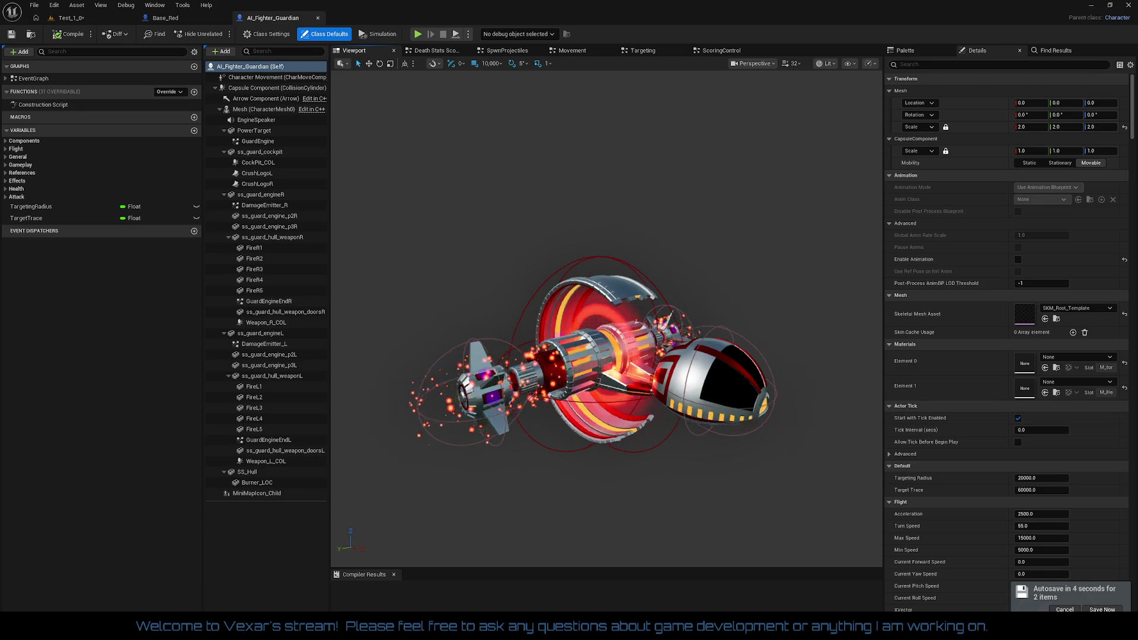
scroll(694, 214, up, 2)
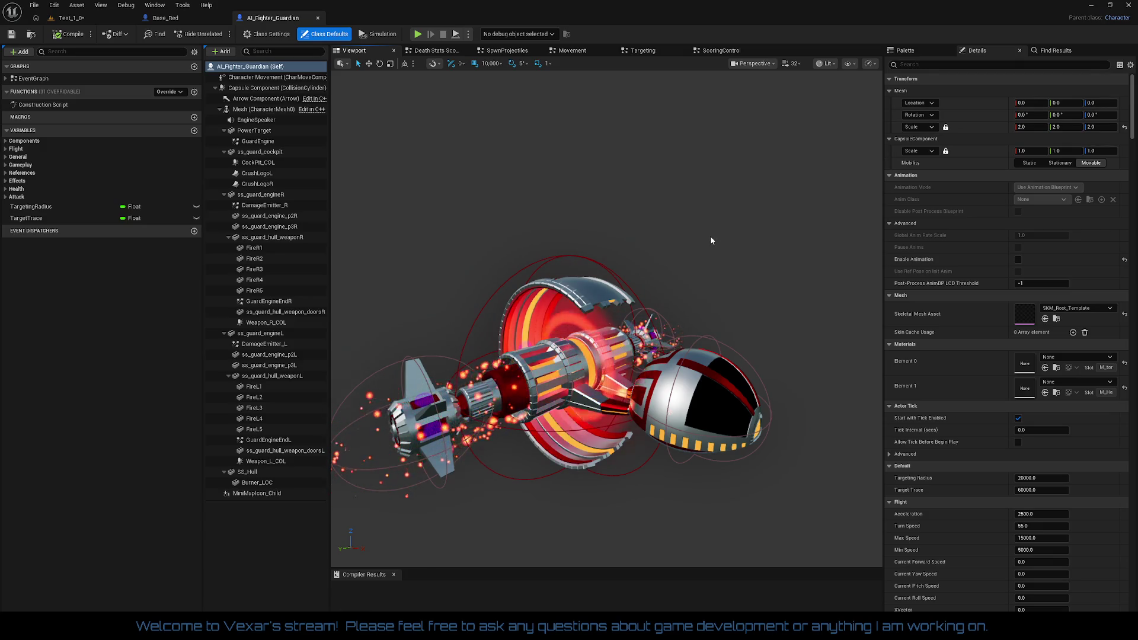
drag(710, 236, 562, 87)
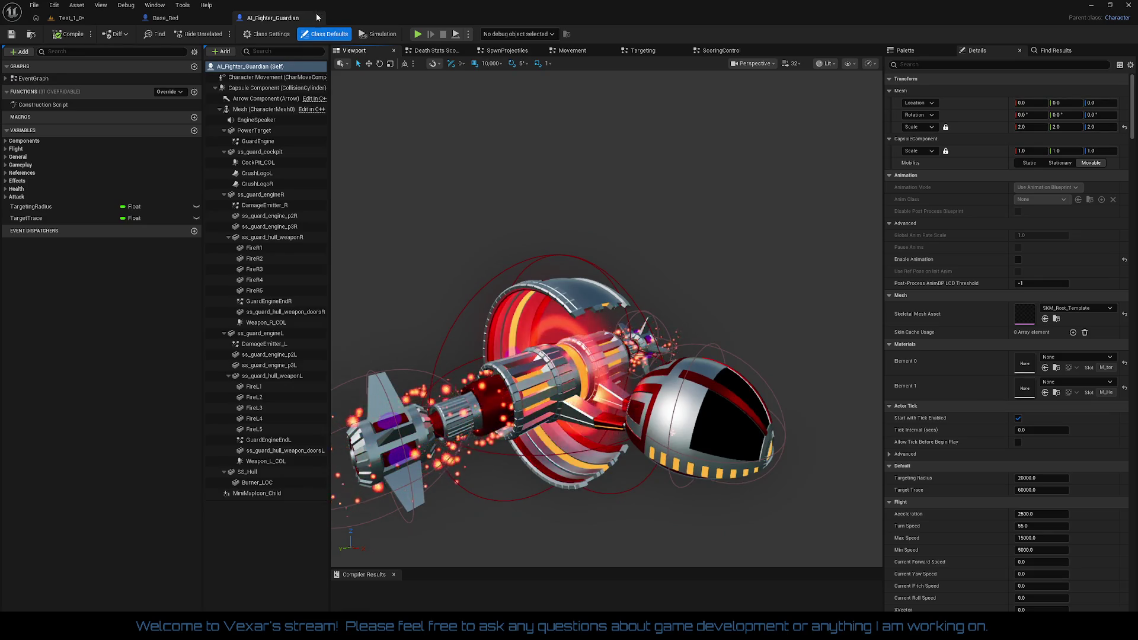
- Close AI_Fighter_Guardian and compare Base_Red's Targeting, MainWeaponBeamControl and MainWeaponTargetControl graphs
click(318, 20)
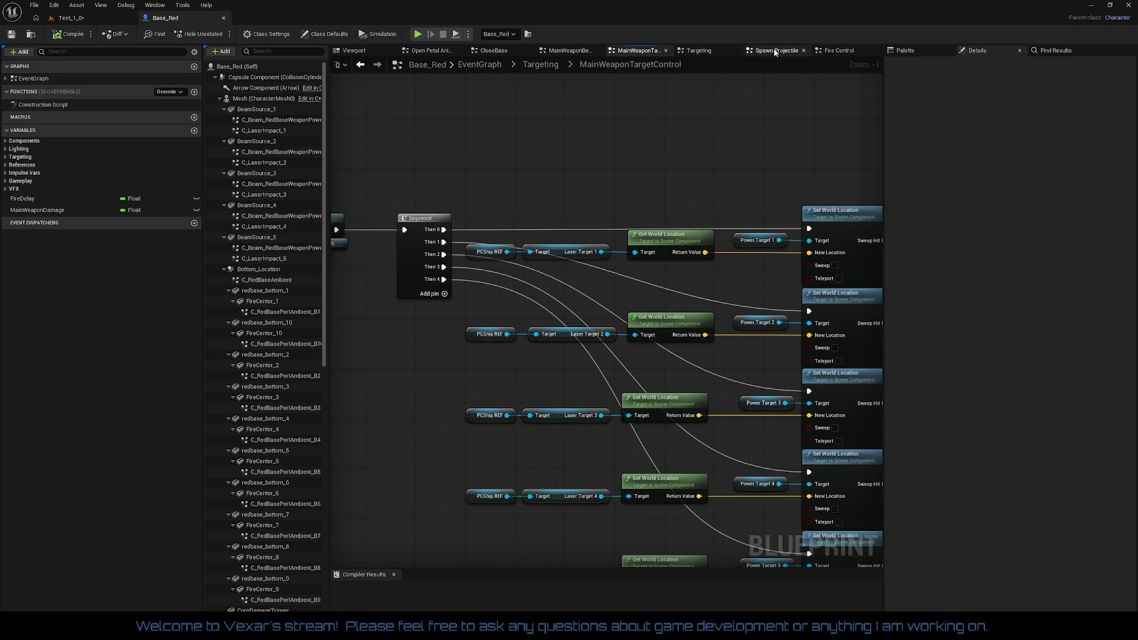
click(693, 51)
click(638, 51)
click(563, 51)
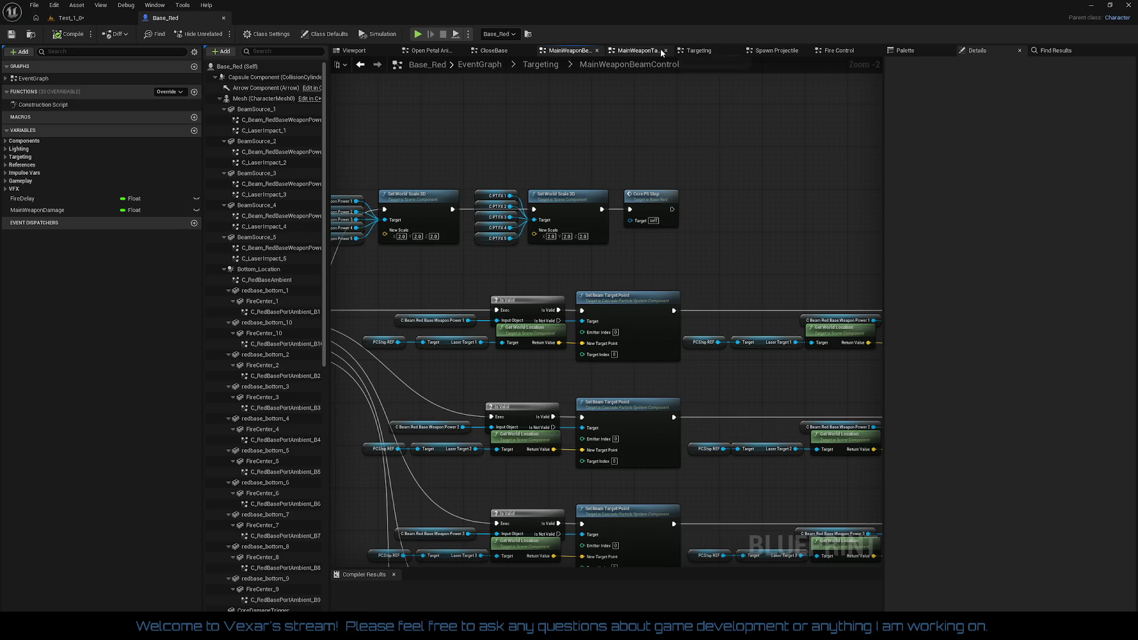
click(641, 51)
click(577, 52)
- View the CloseBase, MainWeaponBeamControl, MainWeaponTargetControl, Targeting, Spawn Projectile and Fire Control graphs in turn
click(494, 53)
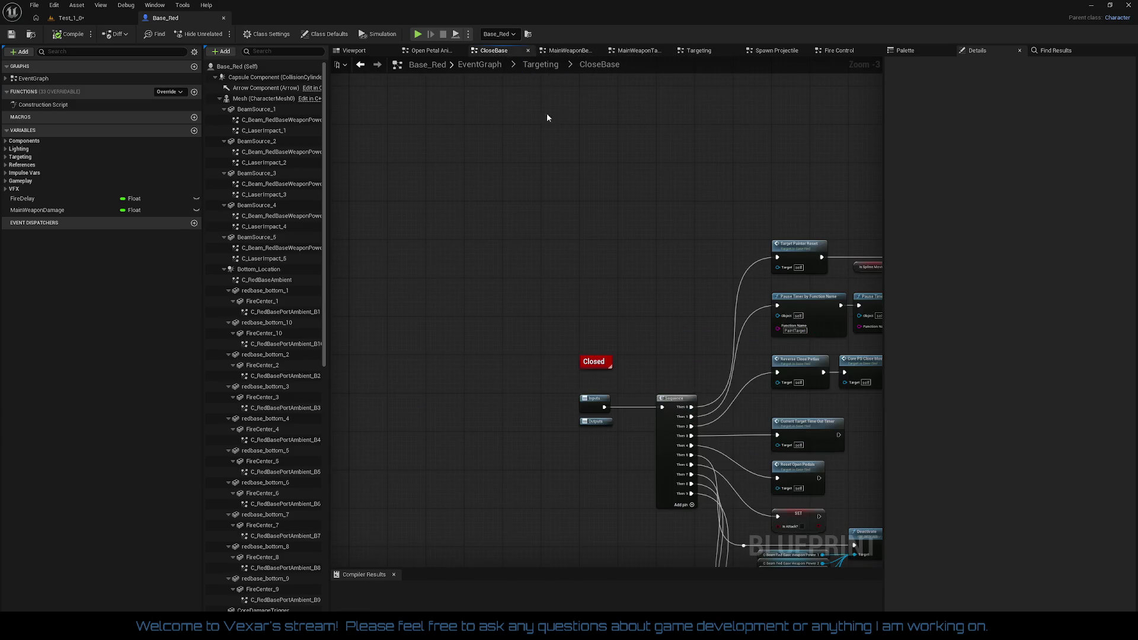
click(564, 54)
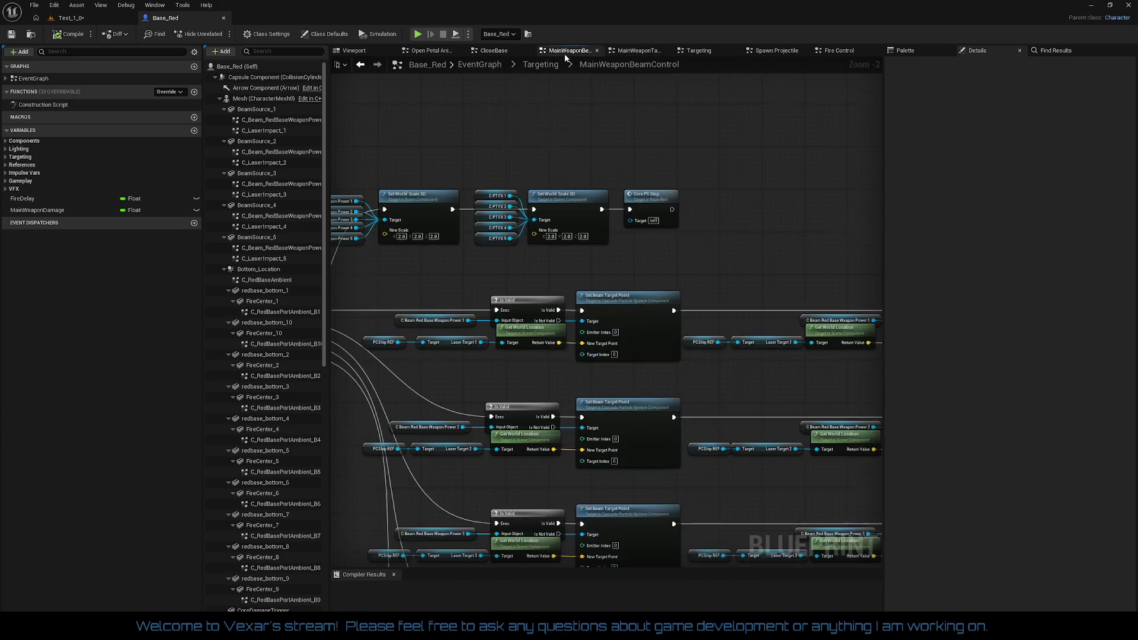
click(637, 51)
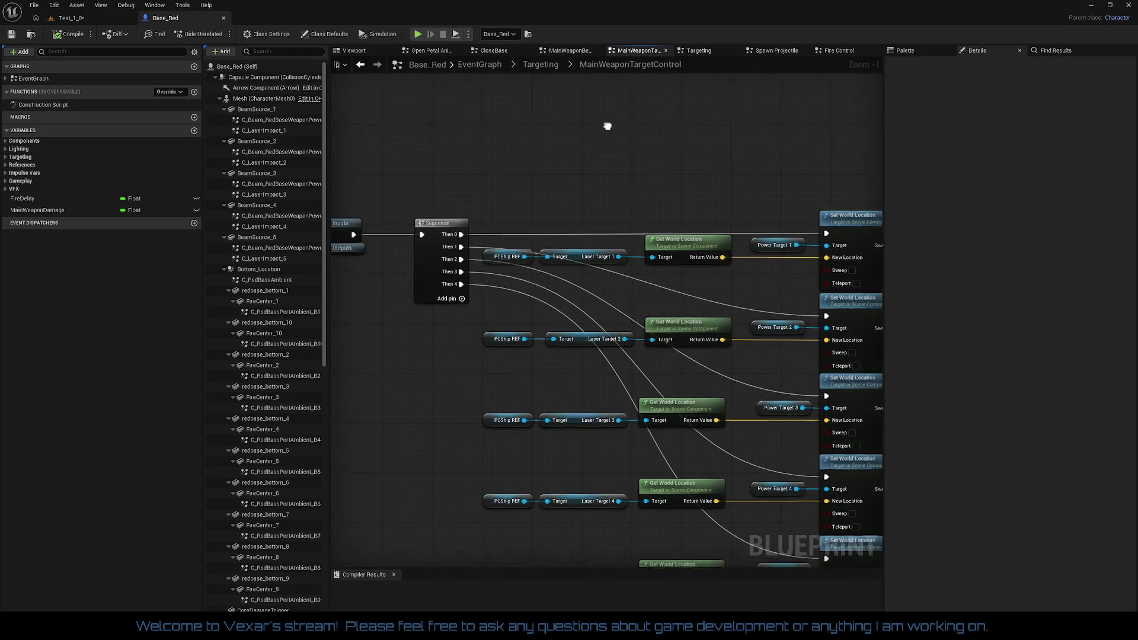
click(702, 51)
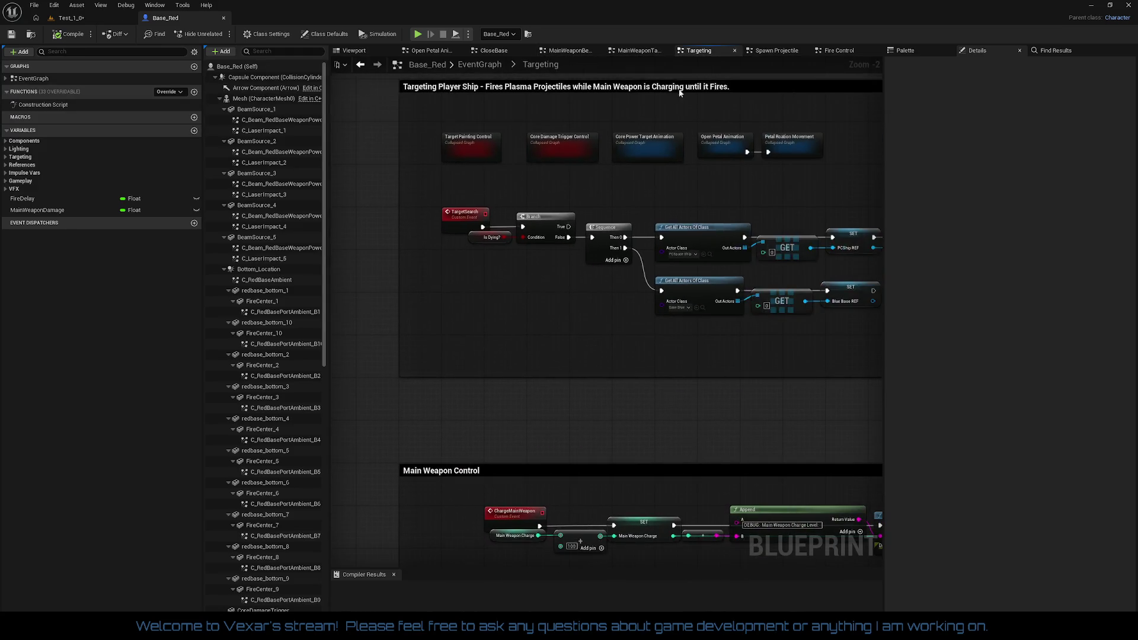
click(760, 54)
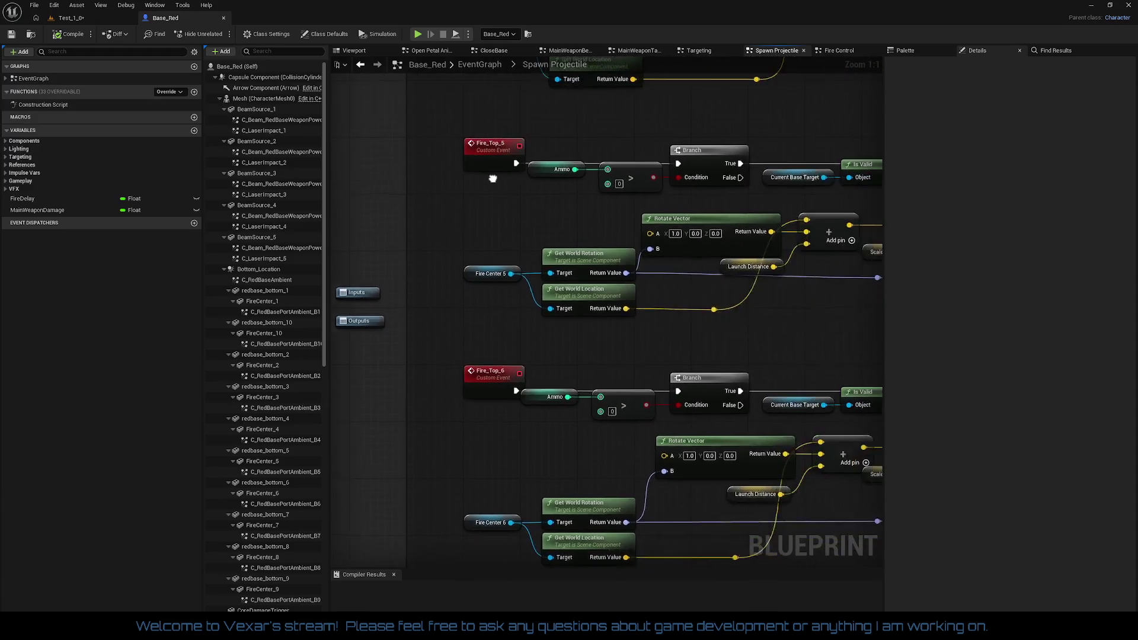
click(829, 51)
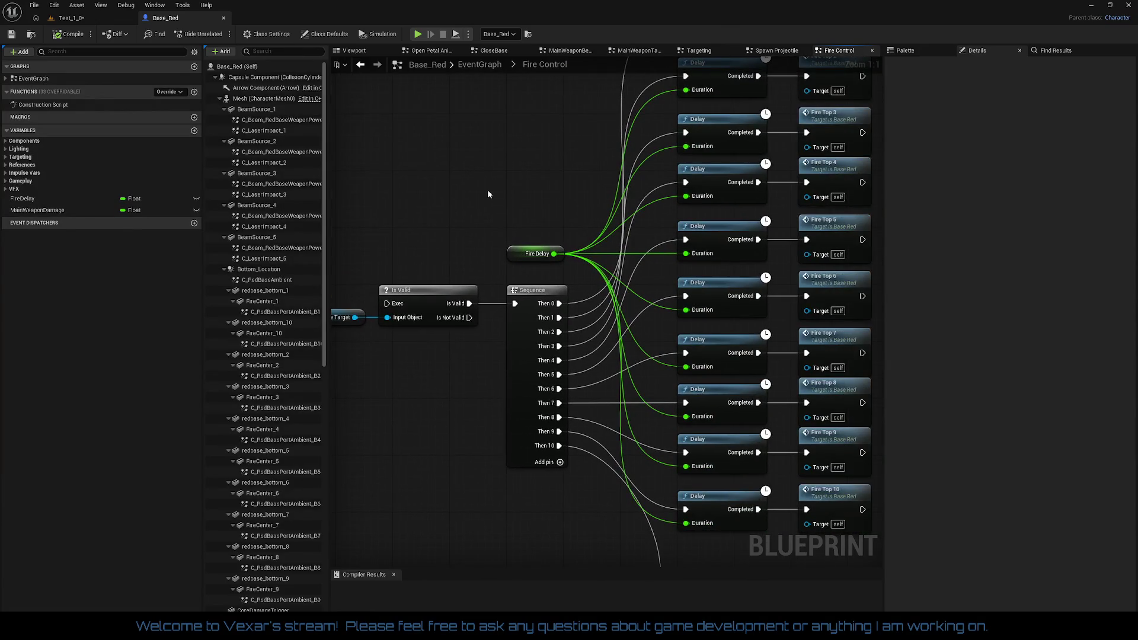
scroll(490, 189, down, 2)
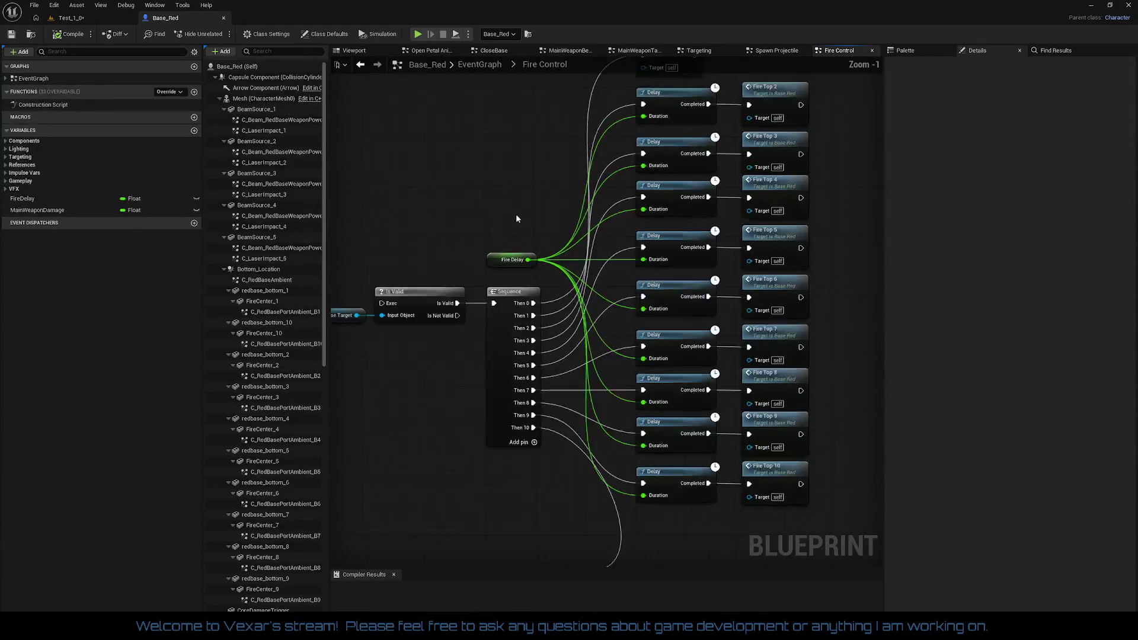
mouse_move(483, 232)
mouse_down()
mouse_move(523, 285)
mouse_move(544, 194)
mouse_up()
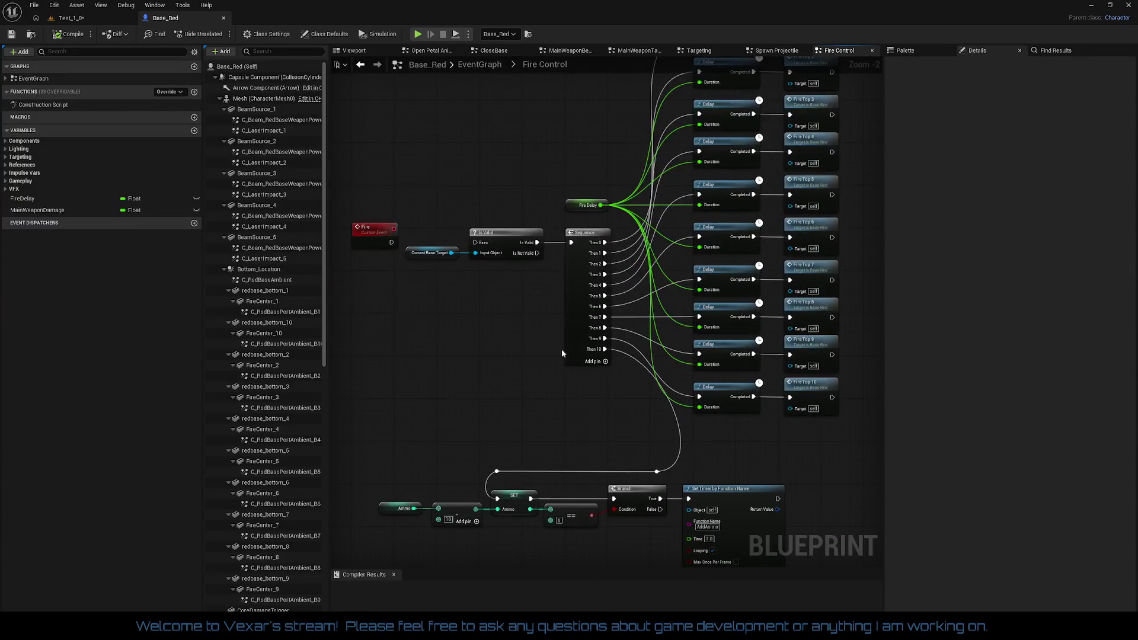
mouse_move(511, 373)
mouse_down()
mouse_move(539, 279)
mouse_move(545, 170)
mouse_up()
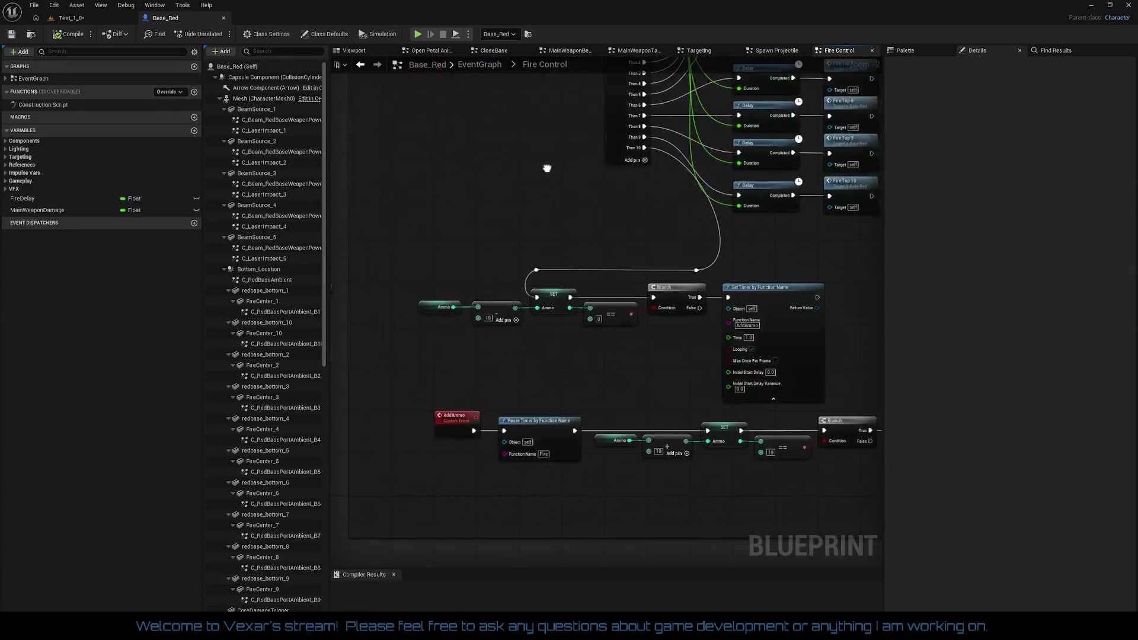
mouse_move(535, 216)
mouse_down()
mouse_move(500, 303)
mouse_move(498, 364)
mouse_move(474, 353)
mouse_move(450, 404)
mouse_up()
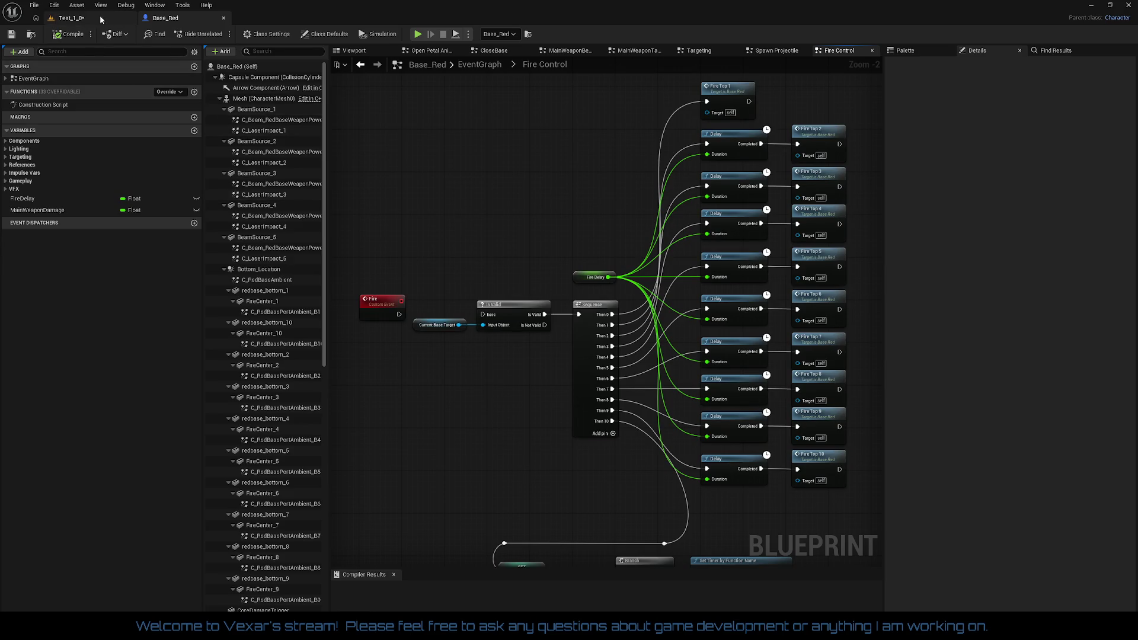
- Switch to the Test_1_0 level and fly the camera inside the Base_Red sphere to its radial ceiling
click(71, 17)
drag(454, 381, 454, 308)
drag(311, 412, 311, 412)
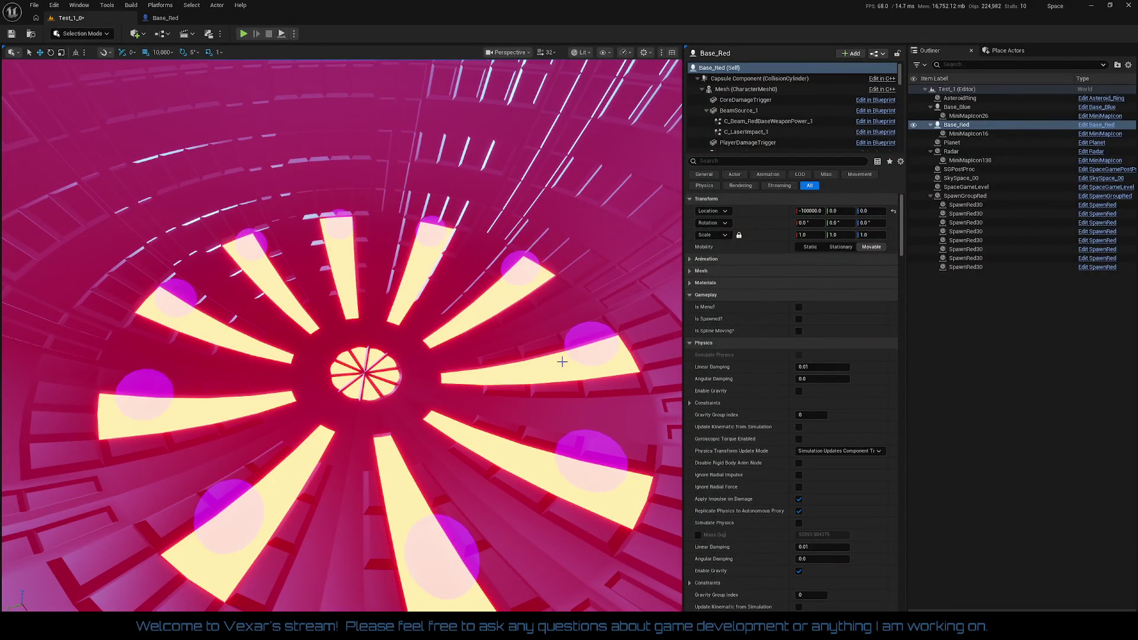
drag(333, 351, 332, 351)
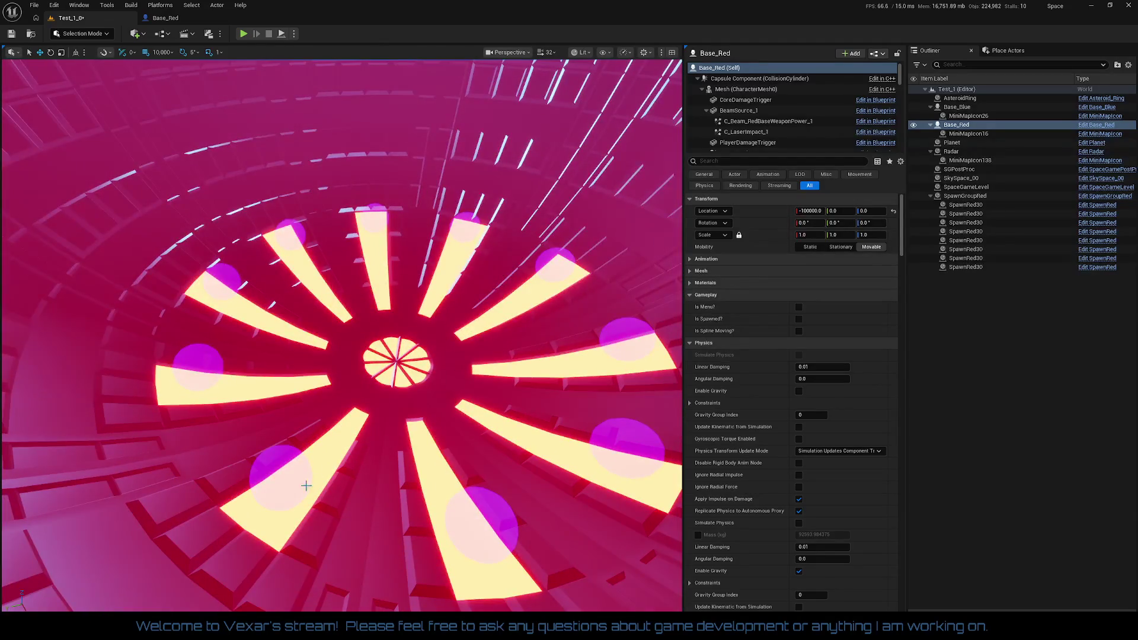
- Look over the base's underside, pink radial structure and blue spheres, then frame Base_Red
drag(310, 537, 295, 300)
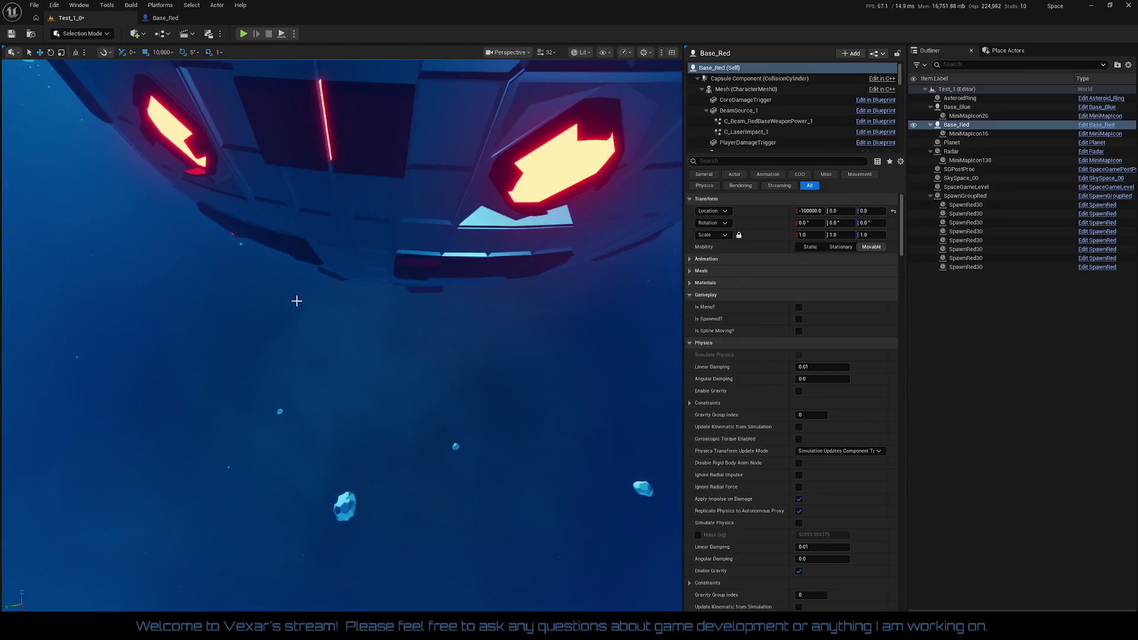
drag(398, 318, 398, 533)
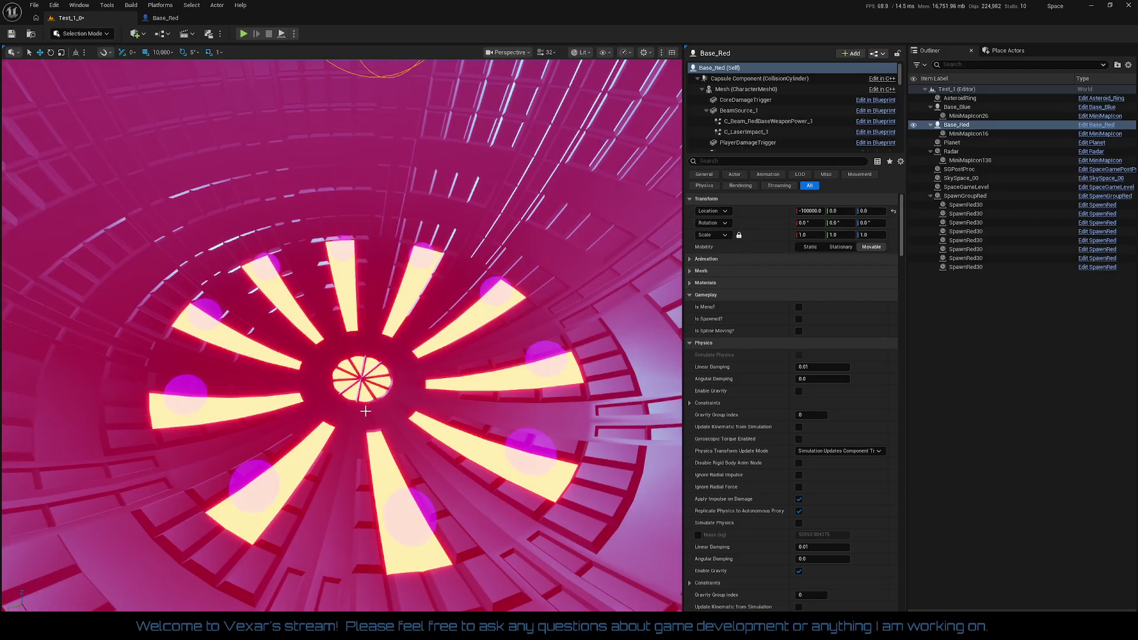
drag(377, 255, 407, 535)
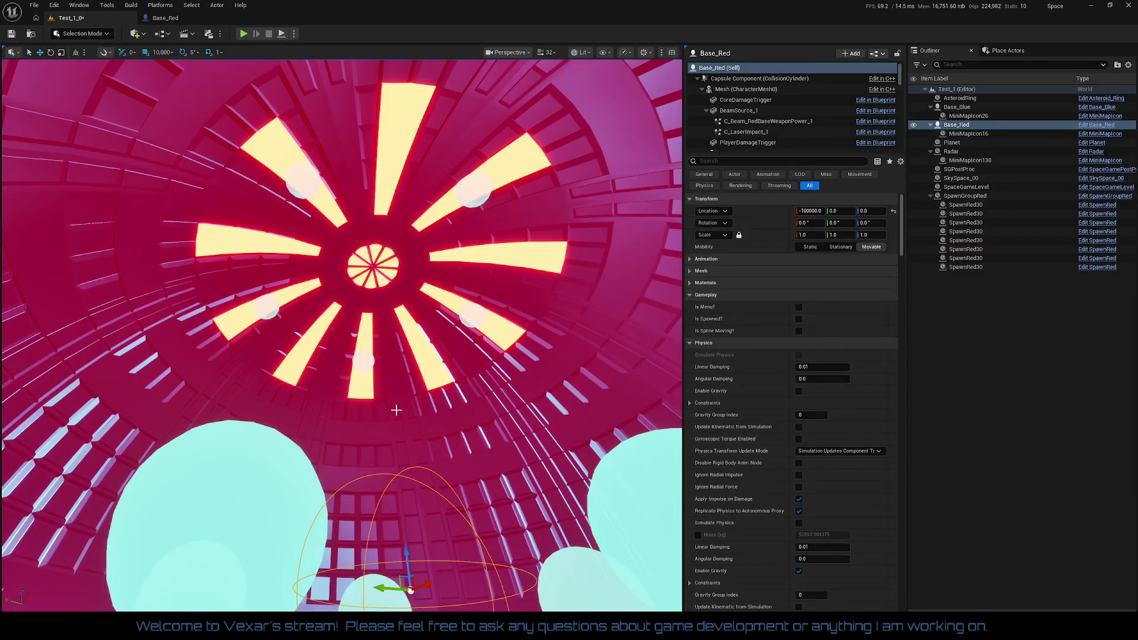
drag(456, 403, 476, 424)
key(f)
- Orbit the hangar interior, pull out to the exterior, frame Base_Red, then return to its Fire Control graph
drag(385, 471, 386, 471)
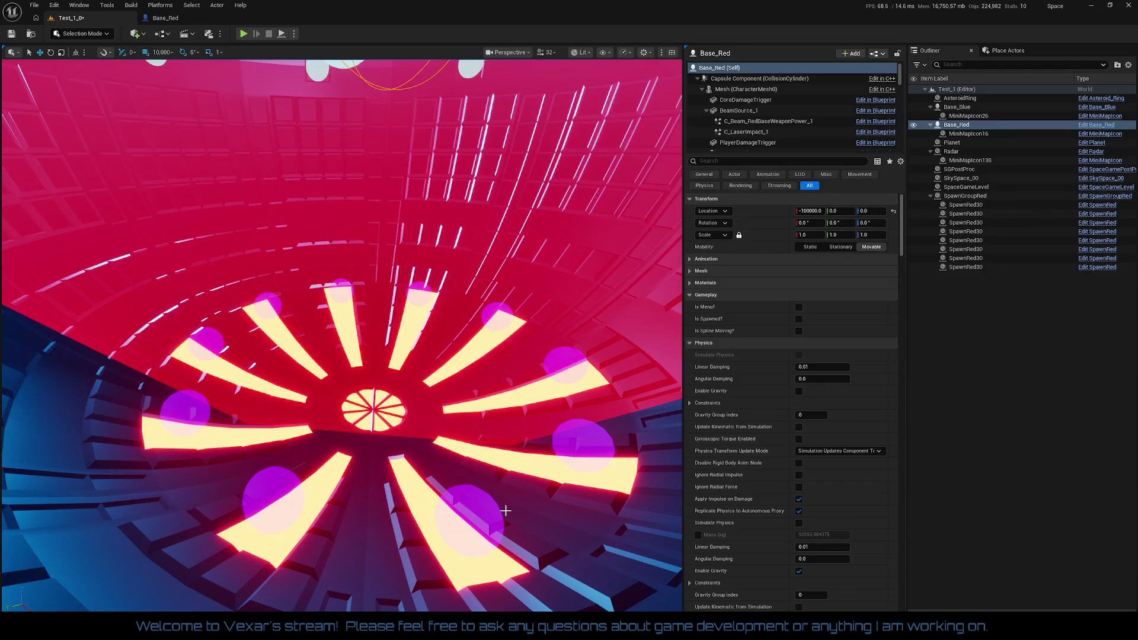
drag(416, 430, 416, 430)
drag(454, 355, 454, 355)
drag(378, 384, 378, 385)
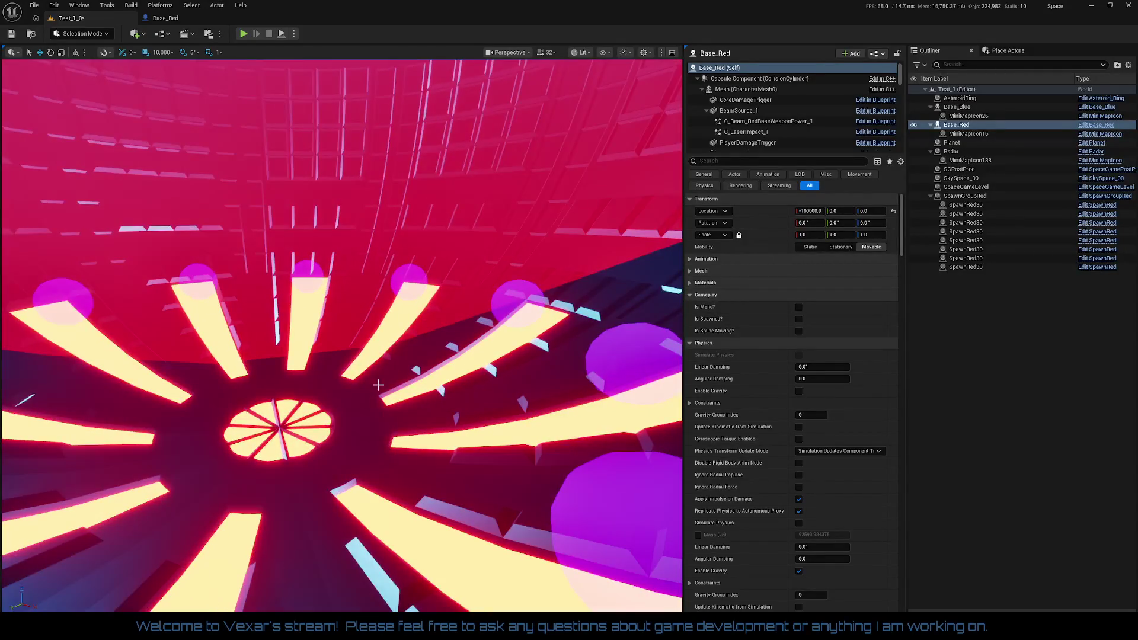
drag(391, 230, 390, 230)
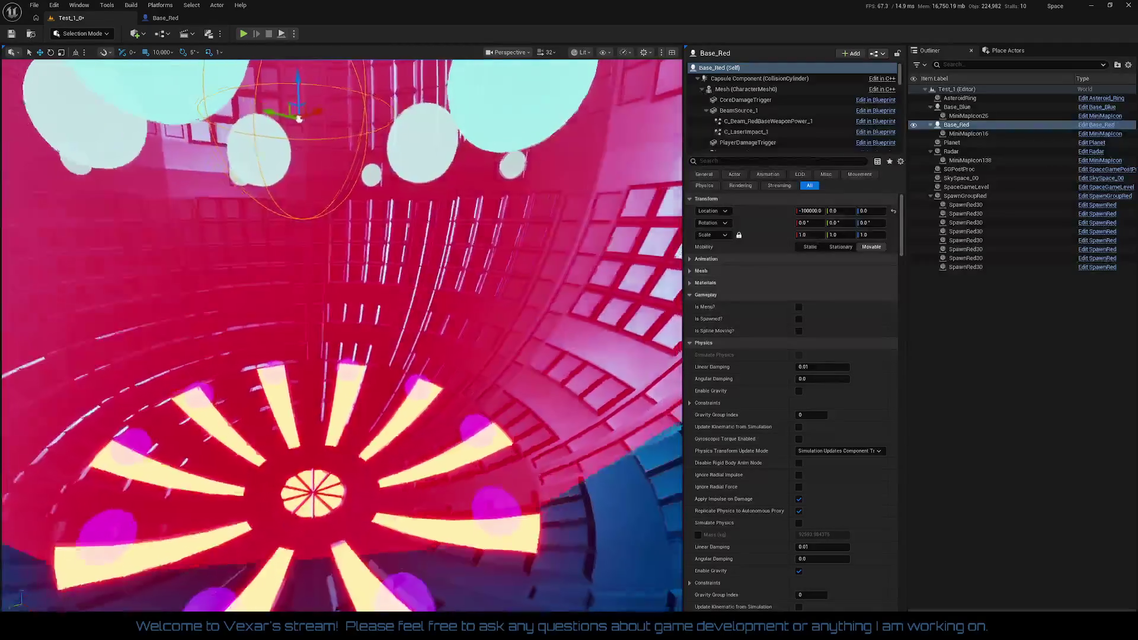
key(f)
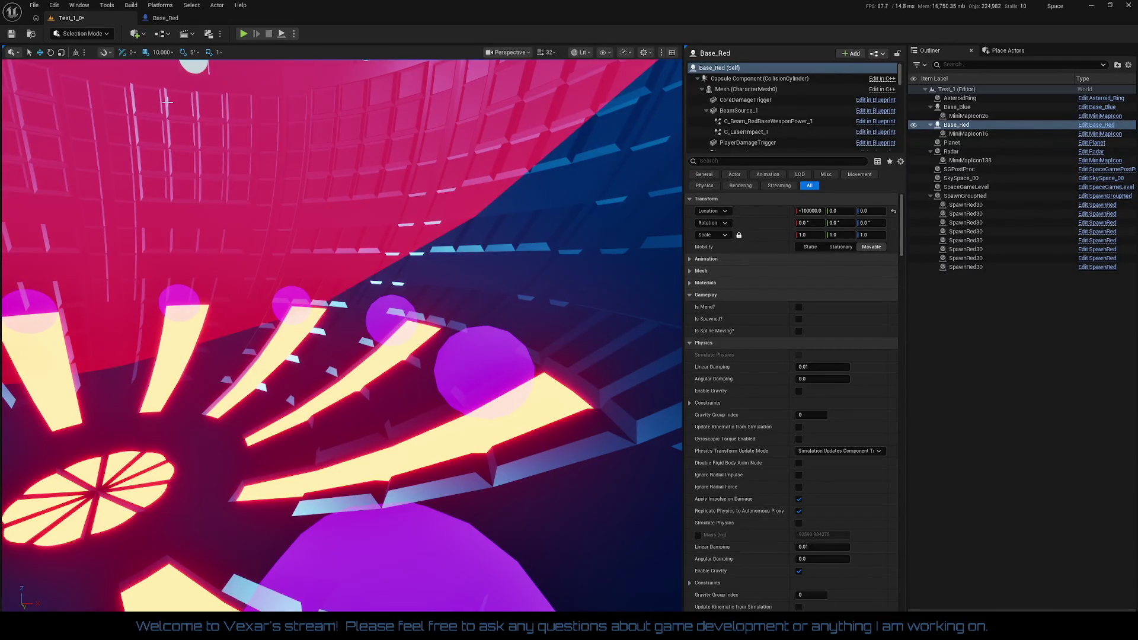
click(172, 18)
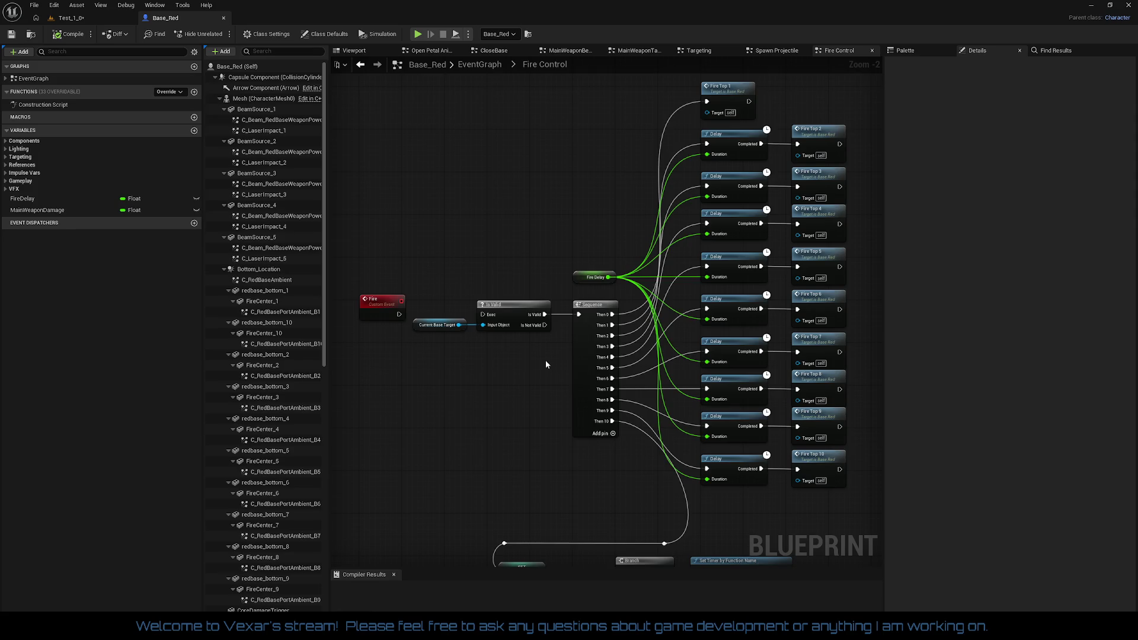
- Return to the Test_1_0 level editor and enable scale snapping in the viewport toolbar
click(69, 18)
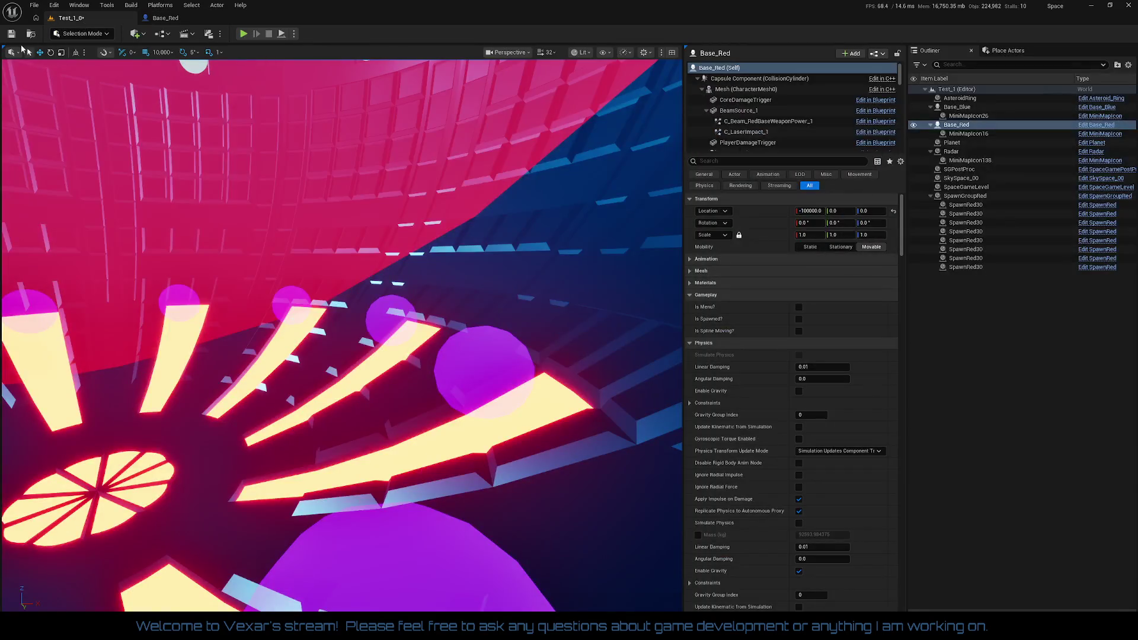
click(208, 52)
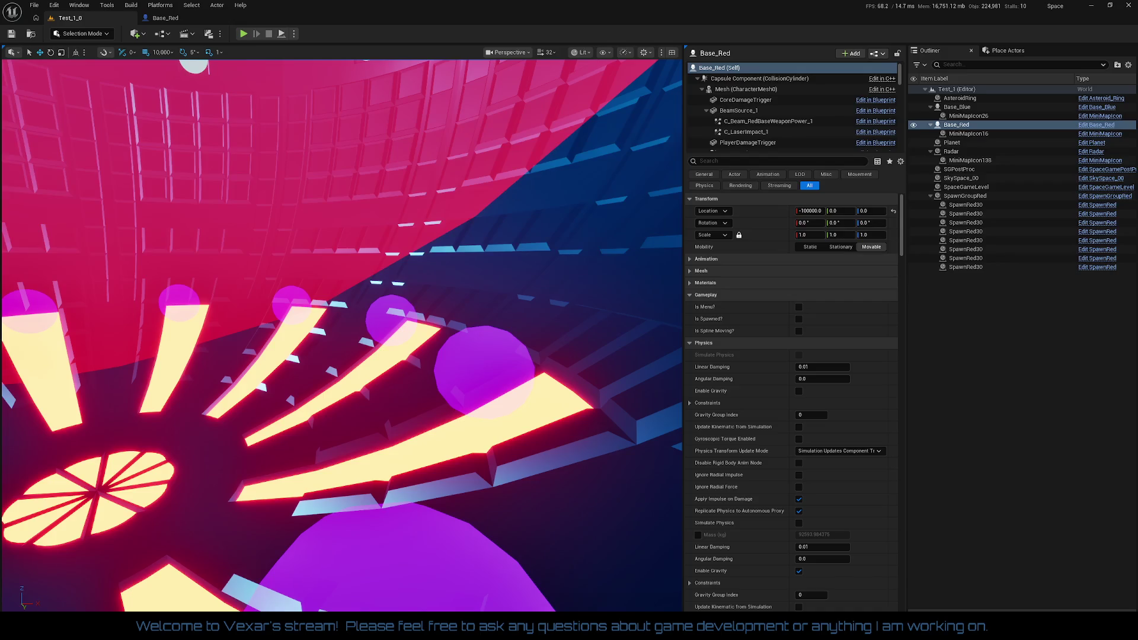